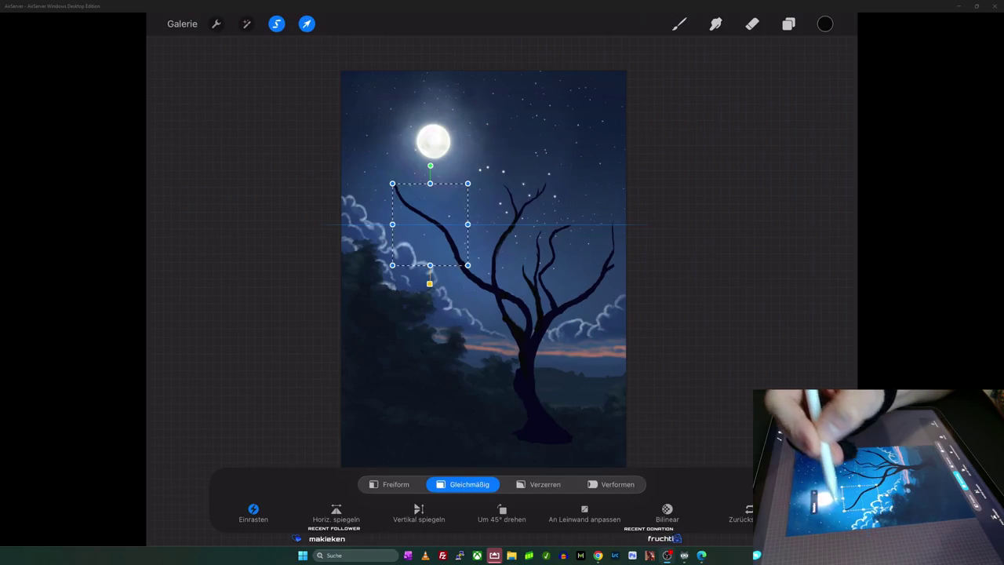
- Nudge the selected branches slightly down-right, commit the move, then undo a stray brush stroke
{"action": "left_click_drag", "start_coordinate": [427, 220], "coordinate": [430, 225]}
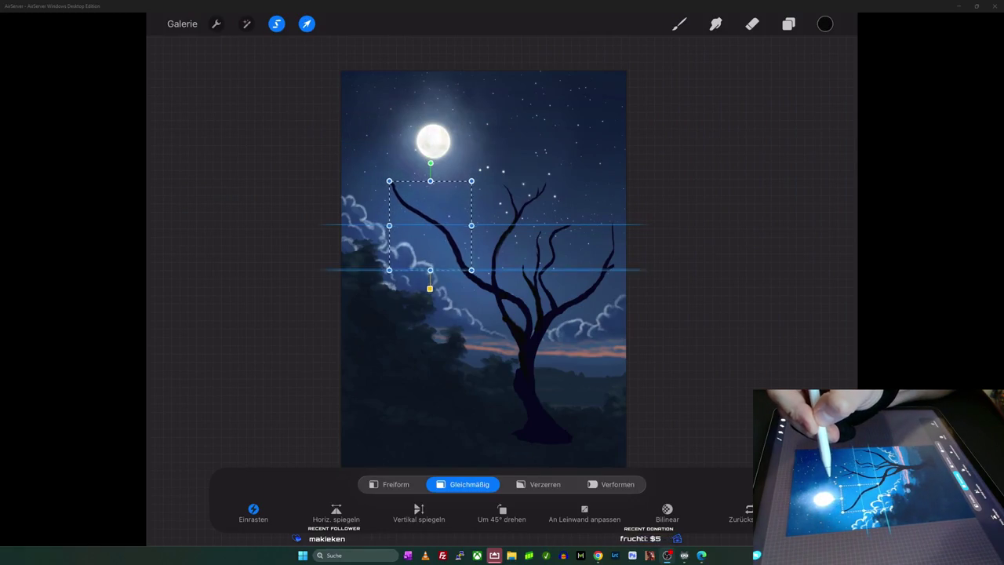
{"action": "left_click", "coordinate": [680, 24]}
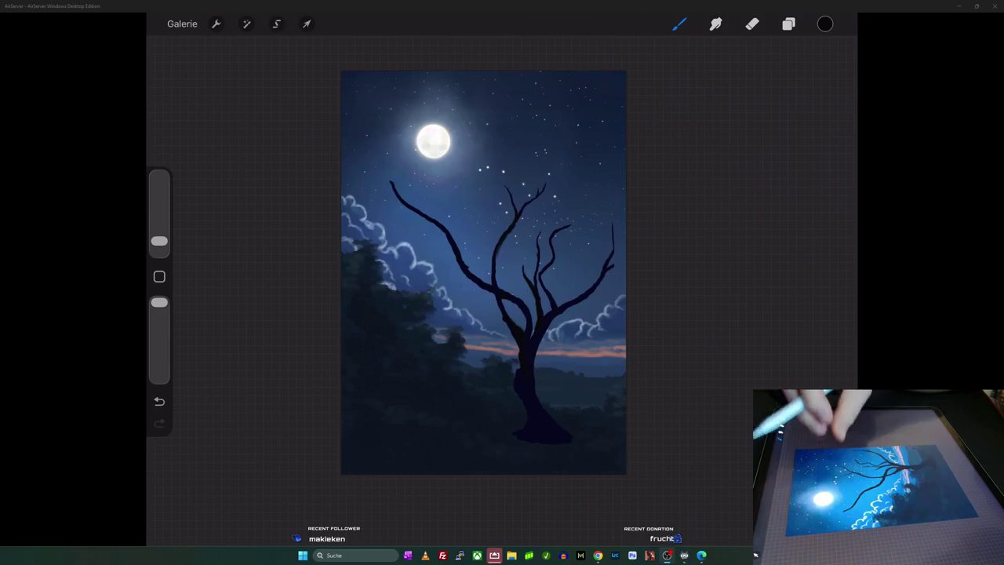
{"action": "key", "text": "ctrl+z"}
{"action": "key", "text": "ctrl+z"}
{"action": "key", "text": "ctrl+z"}
{"action": "key", "text": "ctrl+z"}
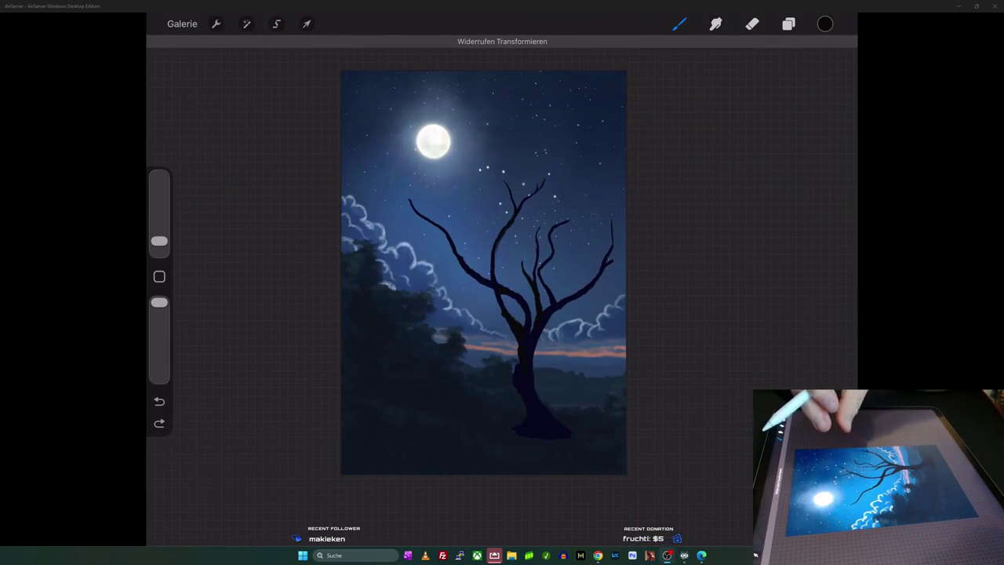
{"action": "key", "text": "ctrl+shift+z"}
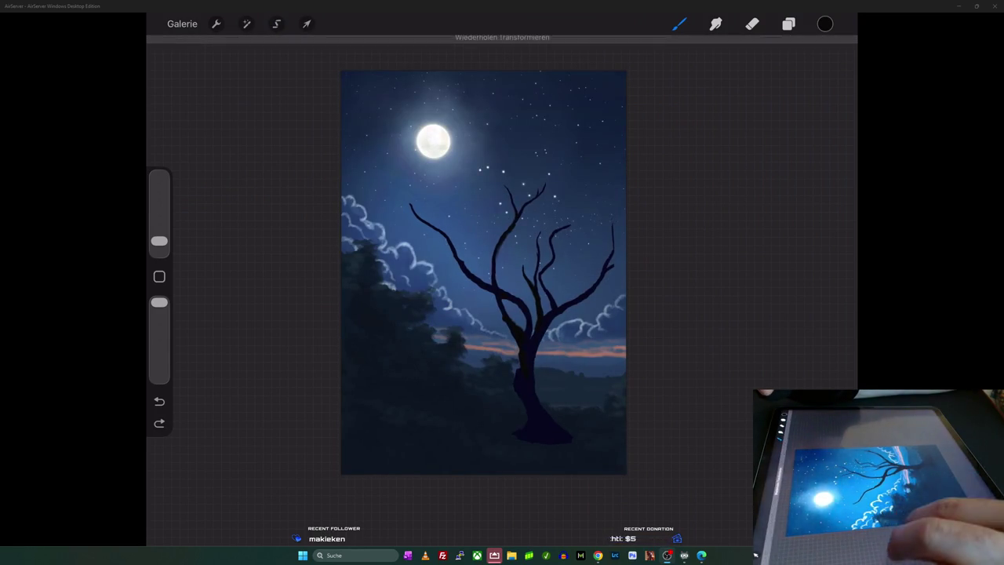
{"action": "left_click", "coordinate": [276, 24]}
{"action": "left_click", "coordinate": [307, 24]}
{"action": "left_click", "coordinate": [306, 24]}
{"action": "left_click", "coordinate": [276, 24]}
{"action": "left_click", "coordinate": [679, 24]}
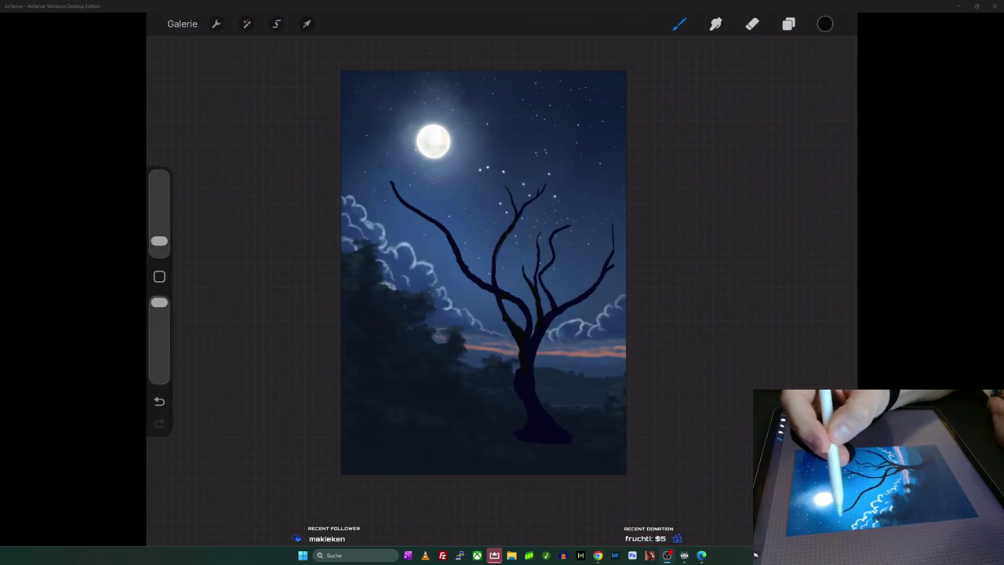
{"action": "key", "text": "ctrl+z"}
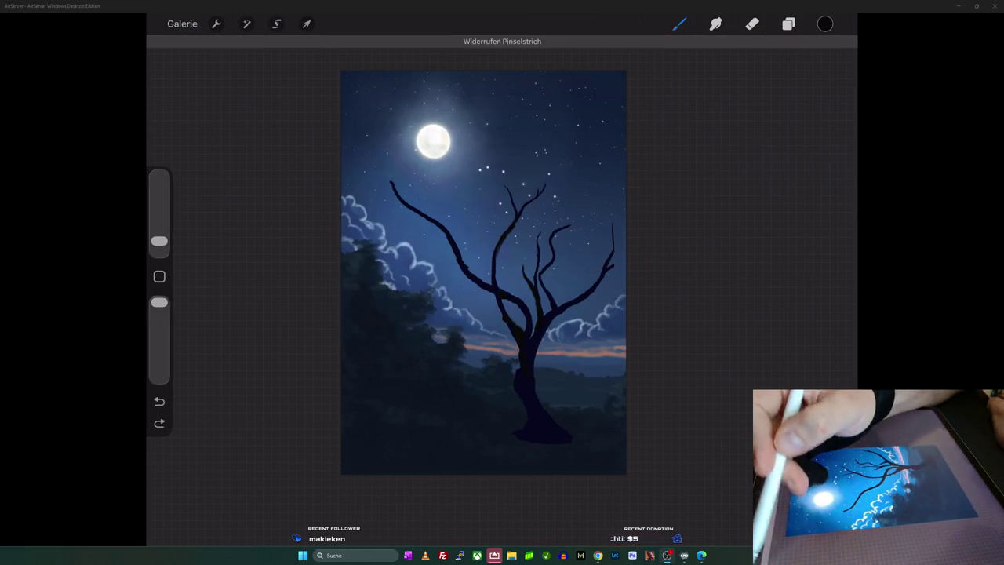
- Lasso the upper-left branch below the moon, scale it slightly and shift it down-right
{"action": "left_click", "coordinate": [277, 23]}
{"action": "mouse_move", "coordinate": [390, 162]}
{"action": "left_mouse_down"}
{"action": "mouse_move", "coordinate": [465, 279]}
{"action": "mouse_move", "coordinate": [390, 161]}
{"action": "left_mouse_up"}
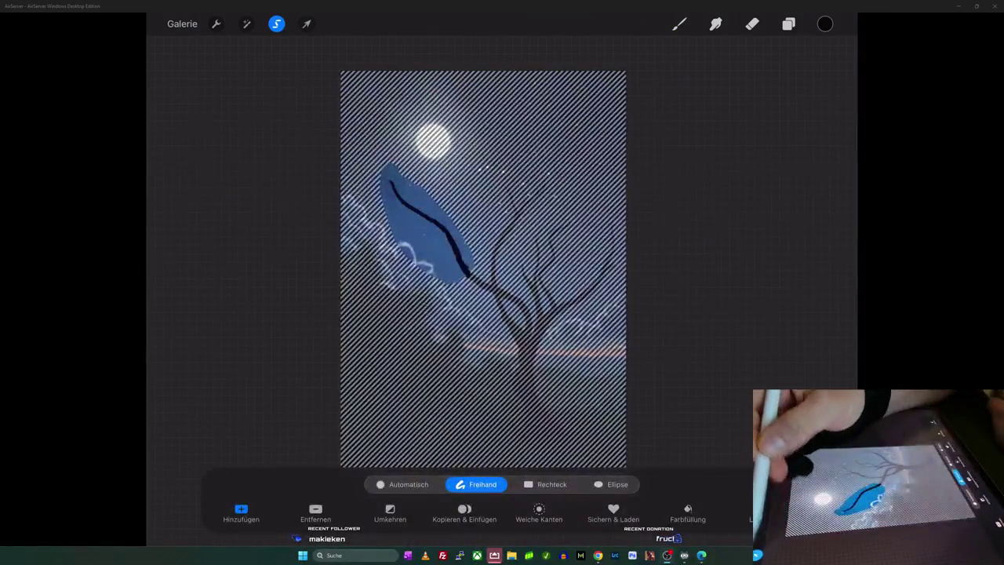
{"action": "left_click", "coordinate": [307, 24]}
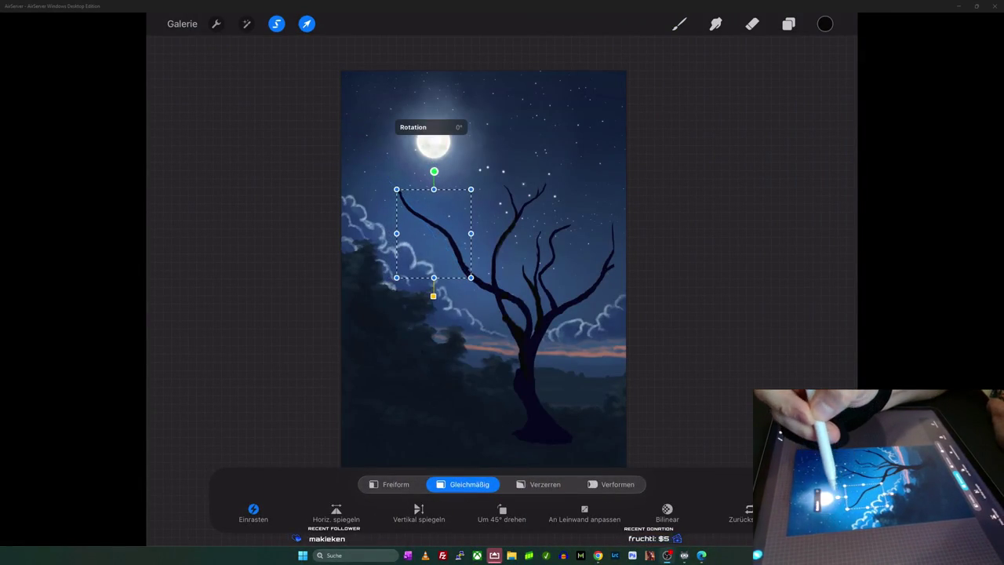
{"action": "left_click_drag", "start_coordinate": [471, 189], "coordinate": [471, 190]}
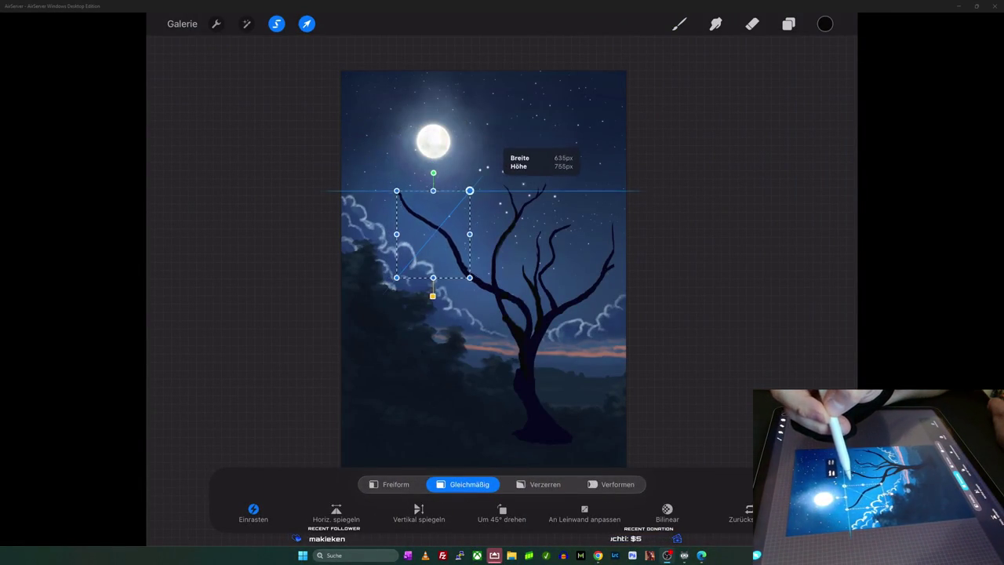
{"action": "left_click_drag", "start_coordinate": [433, 233], "coordinate": [438, 238]}
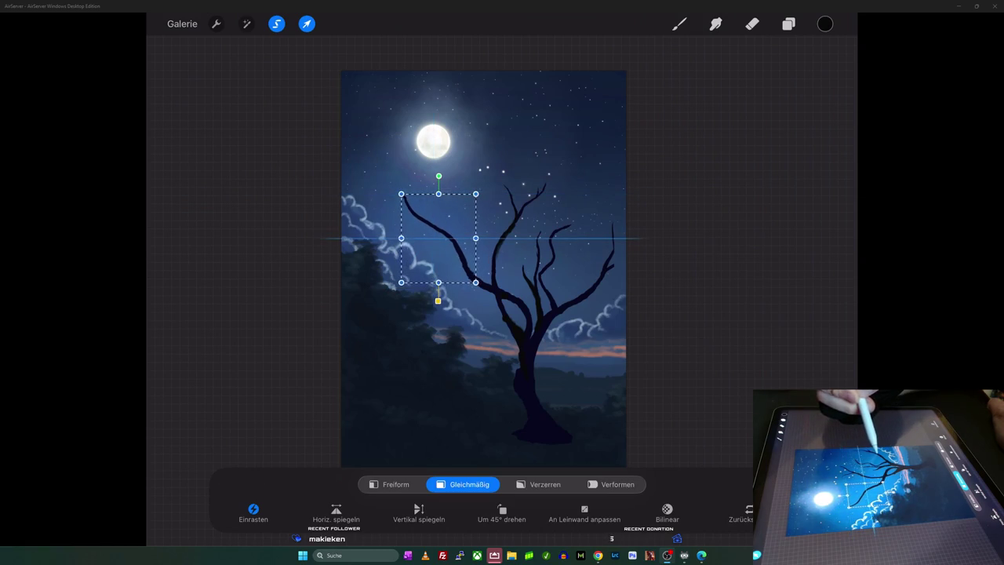
{"action": "left_click", "coordinate": [679, 23]}
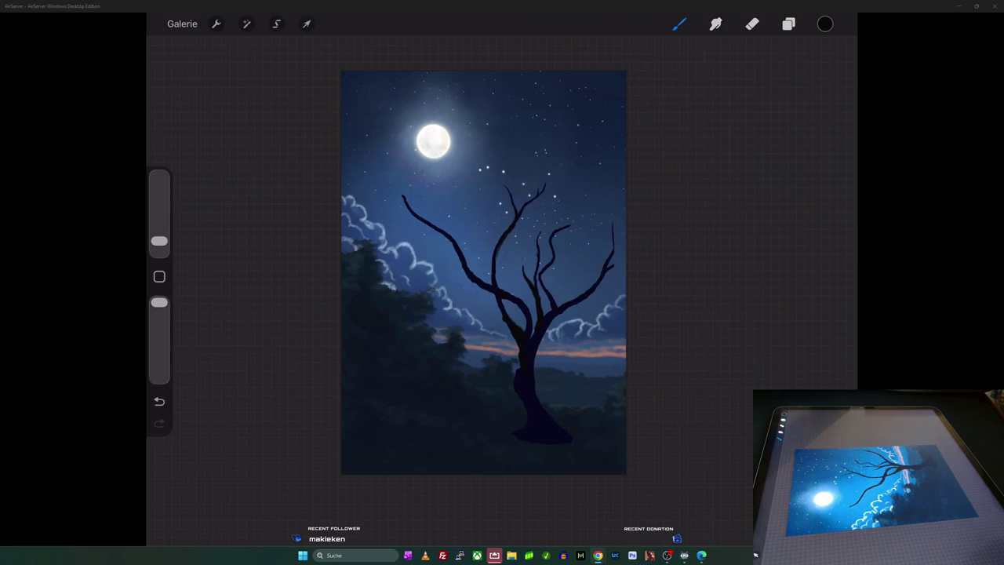
- Add a new layer, Ebene 13, above Ebene 11
{"action": "left_click", "coordinate": [789, 24]}
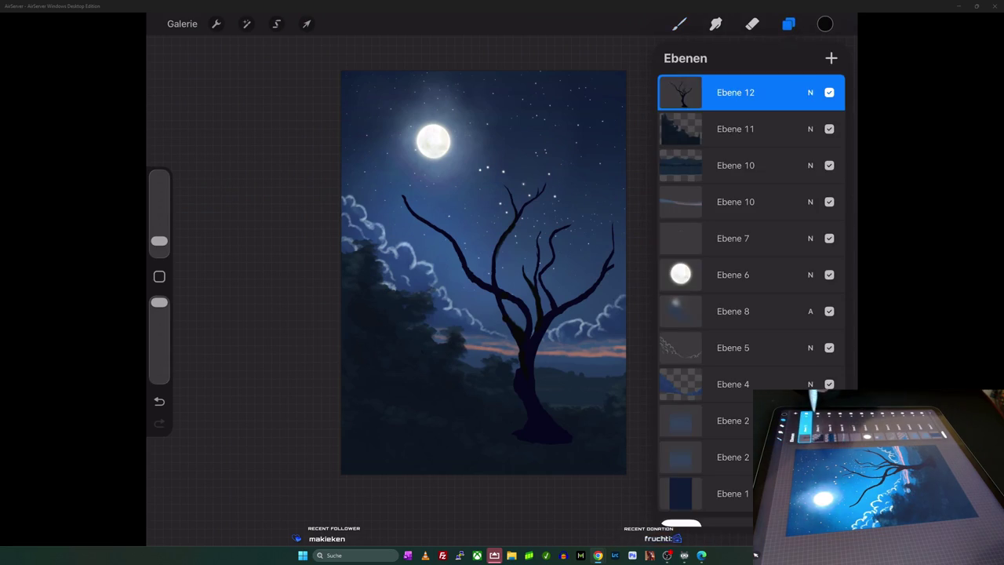
{"action": "left_click", "coordinate": [735, 129]}
{"action": "left_click", "coordinate": [832, 57]}
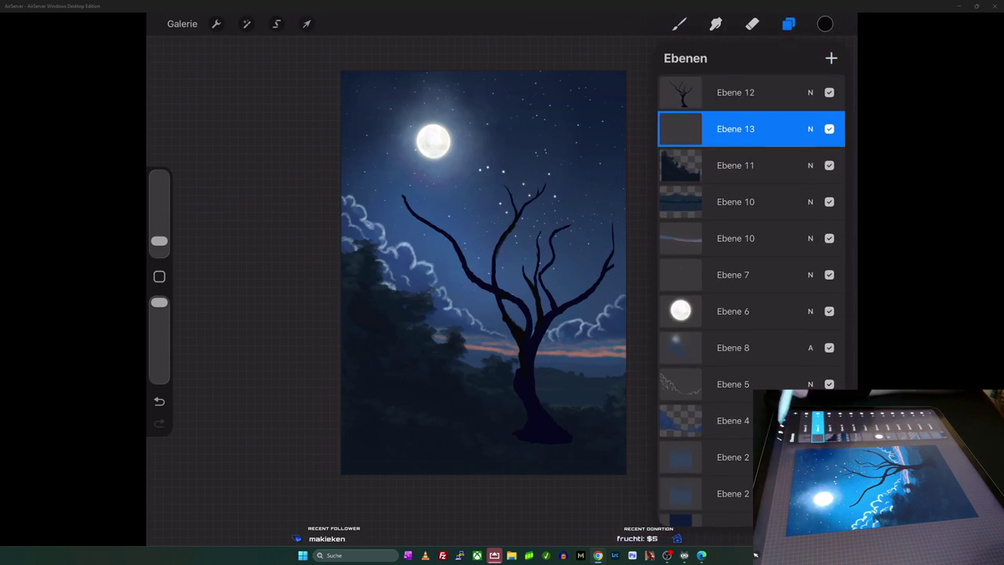
- Load the Rainforest 2 brush from the Natur set
{"action": "left_click", "coordinate": [680, 24]}
{"action": "scroll", "coordinate": [609, 298], "scroll_direction": "down", "scroll_amount": 5}
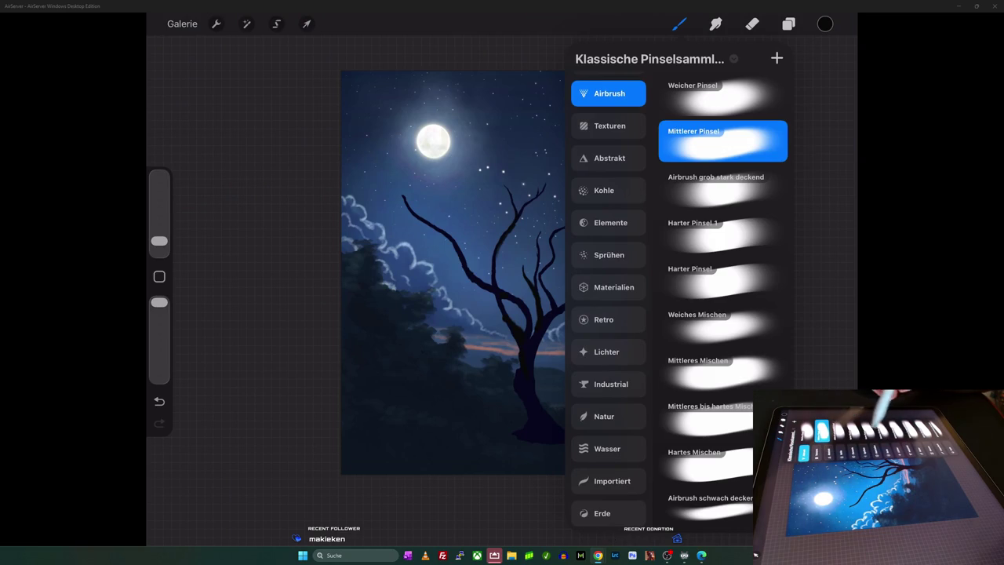
{"action": "left_click", "coordinate": [608, 415]}
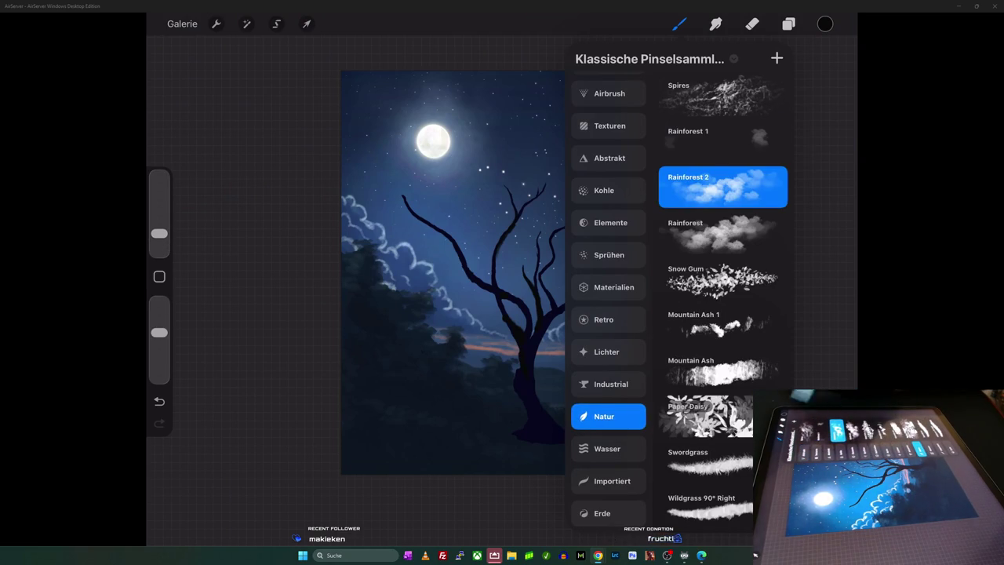
{"action": "left_click", "coordinate": [722, 187]}
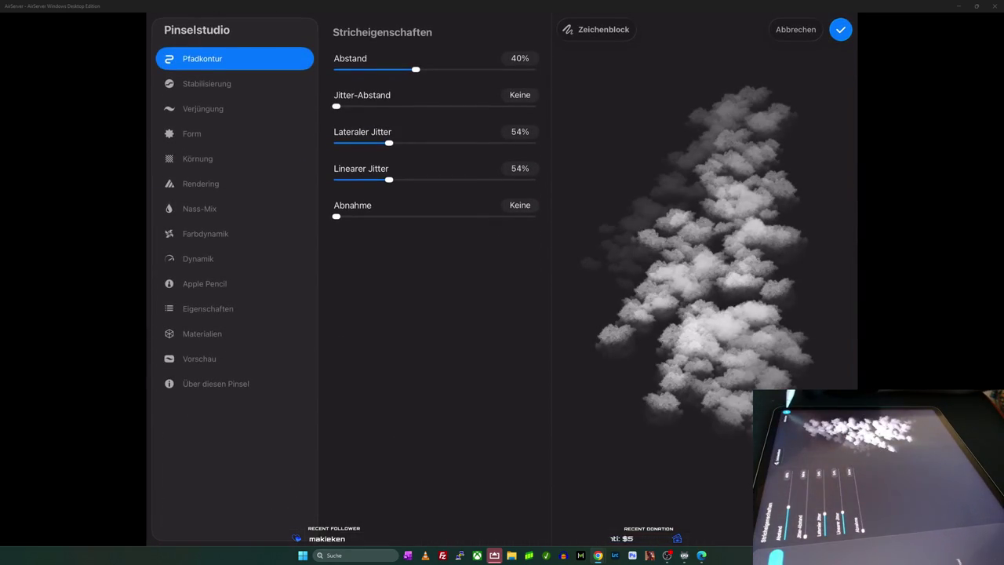
{"action": "left_click", "coordinate": [841, 29]}
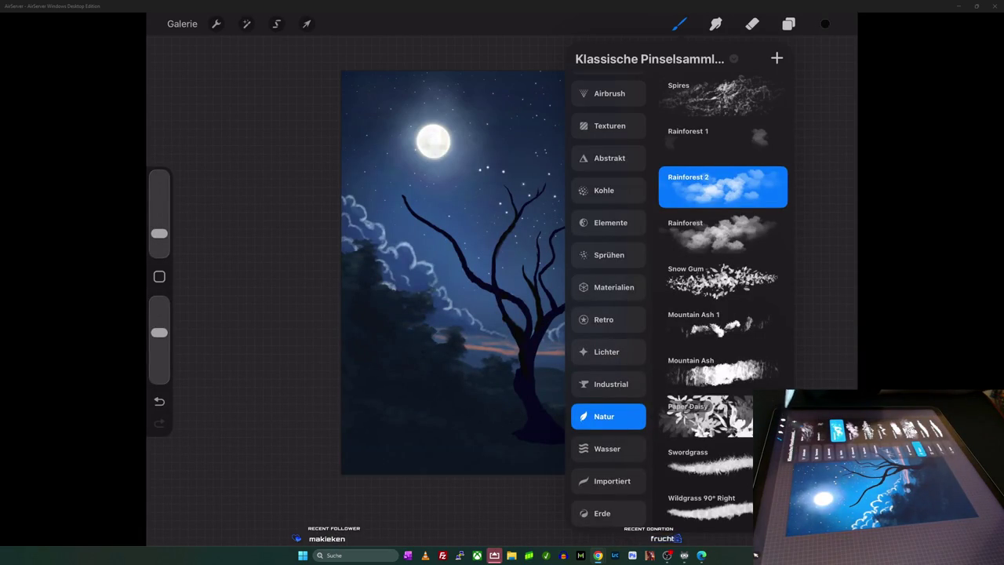
- Pick dark blue as the painting colour from the palettes
{"action": "left_click", "coordinate": [826, 23]}
{"action": "left_click", "coordinate": [680, 23]}
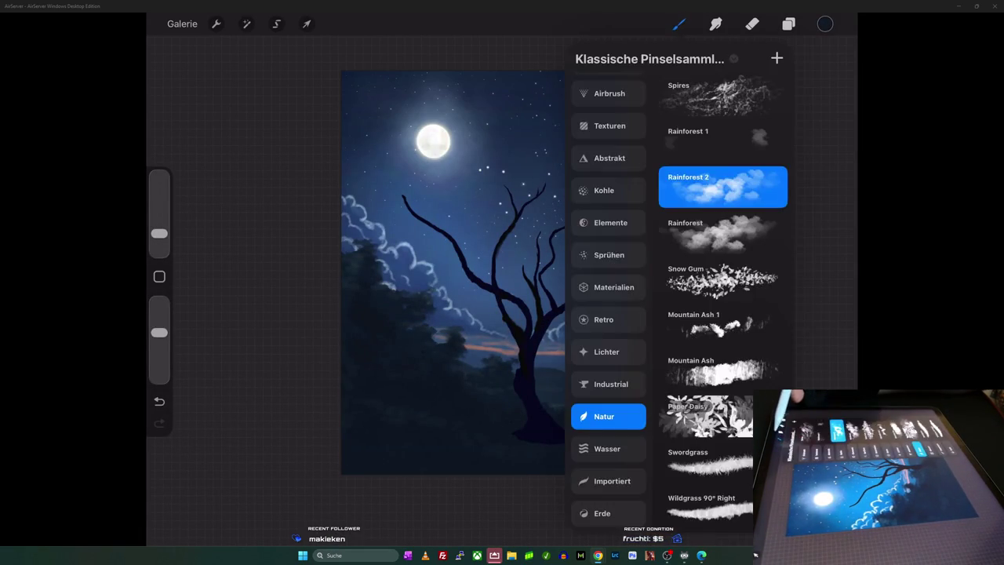
{"action": "left_click", "coordinate": [160, 233]}
- Set the brush to 3% size with higher opacity and paint dark foliage clumps across the crown
{"action": "left_click_drag", "start_coordinate": [159, 234], "coordinate": [160, 240]}
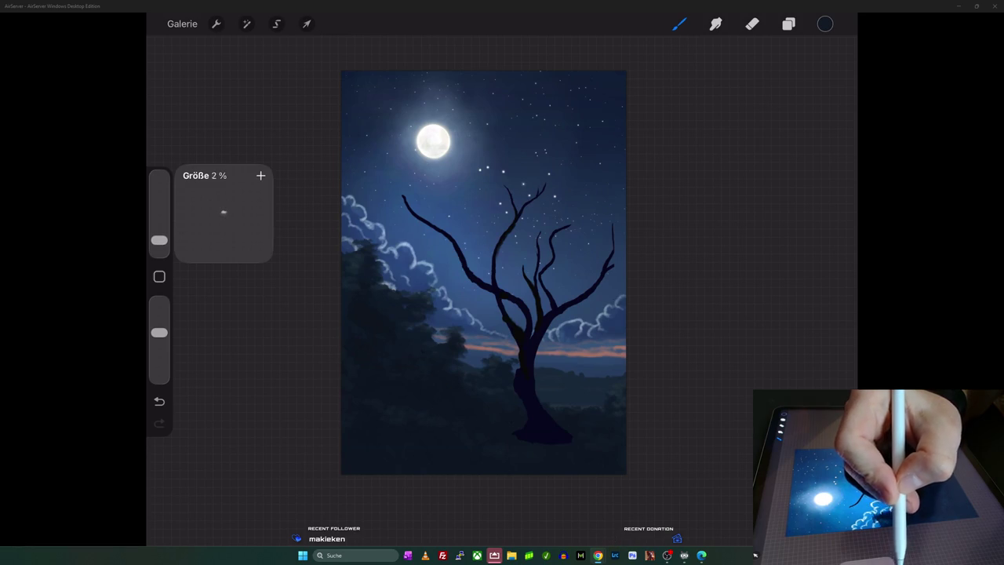
{"action": "left_click_drag", "start_coordinate": [159, 332], "coordinate": [160, 302]}
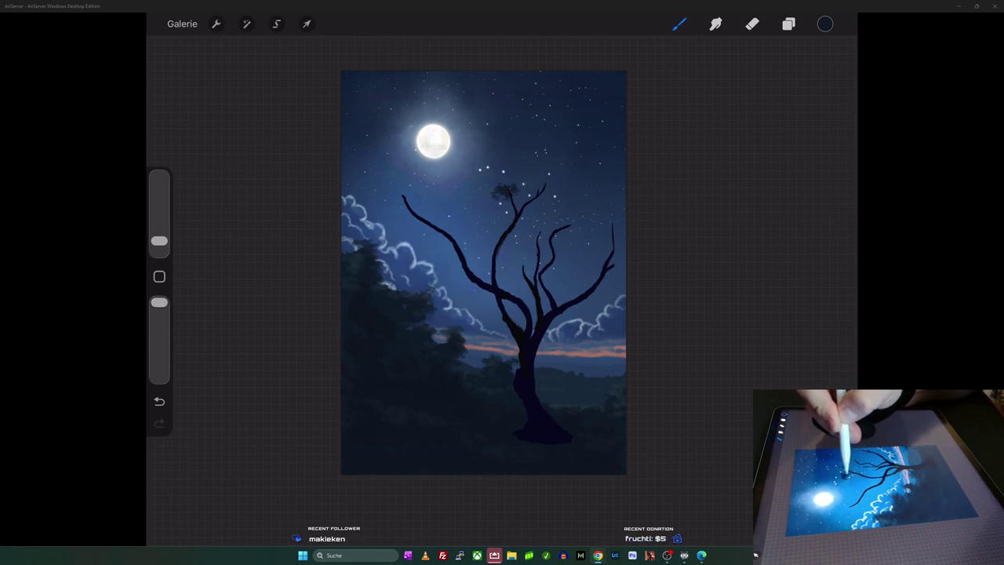
{"action": "left_click_drag", "start_coordinate": [160, 240], "coordinate": [160, 239]}
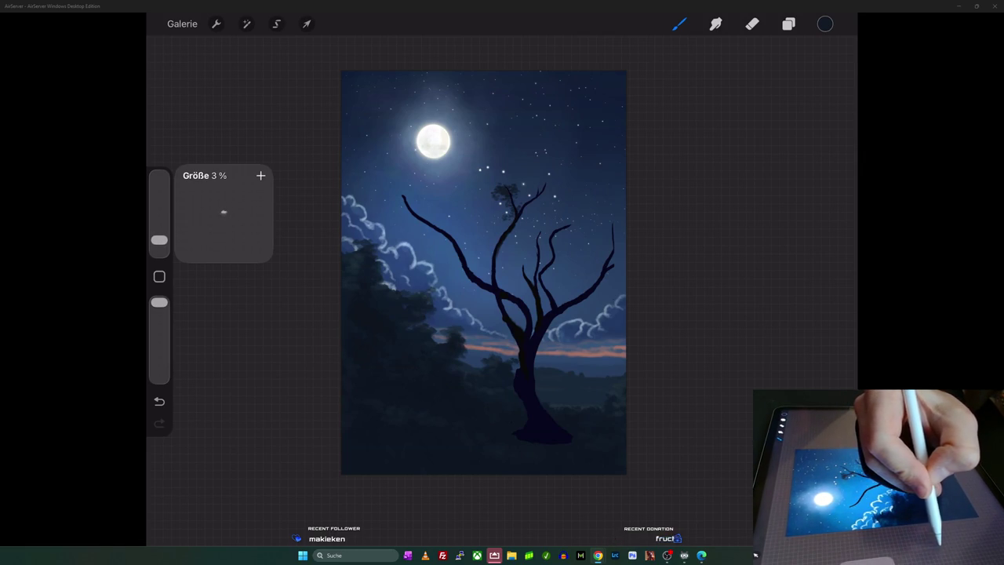
{"action": "left_click_drag", "start_coordinate": [159, 239], "coordinate": [159, 241]}
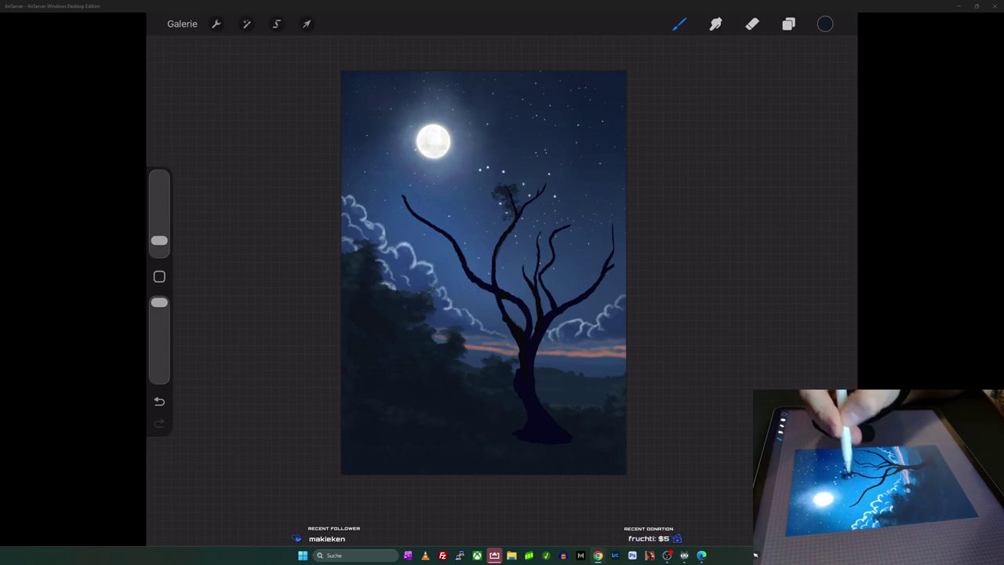
{"action": "mouse_move", "coordinate": [476, 196]}
{"action": "left_mouse_down"}
{"action": "mouse_move", "coordinate": [479, 185]}
{"action": "mouse_move", "coordinate": [506, 180]}
{"action": "left_mouse_up"}
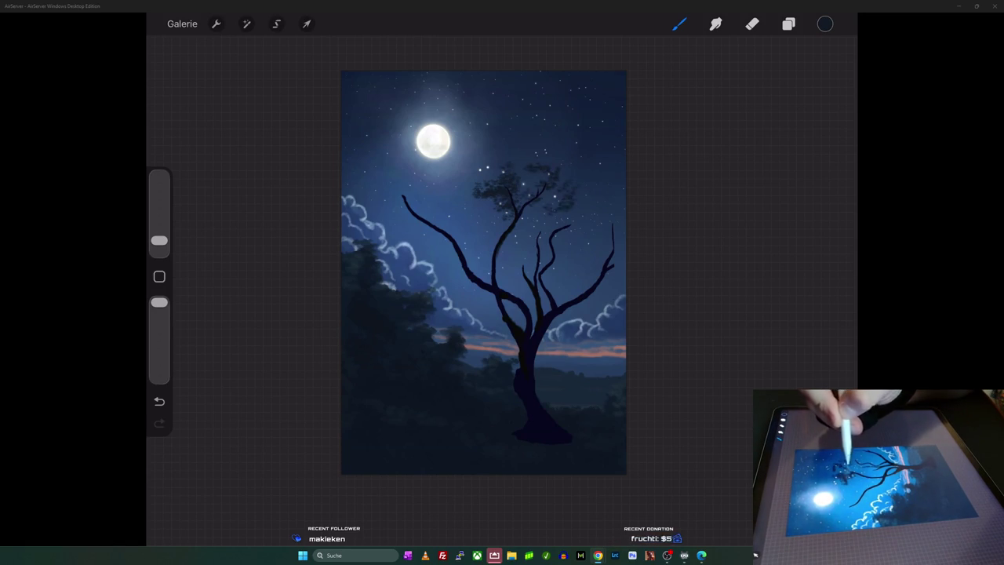
{"action": "left_click_drag", "start_coordinate": [522, 216], "coordinate": [538, 209]}
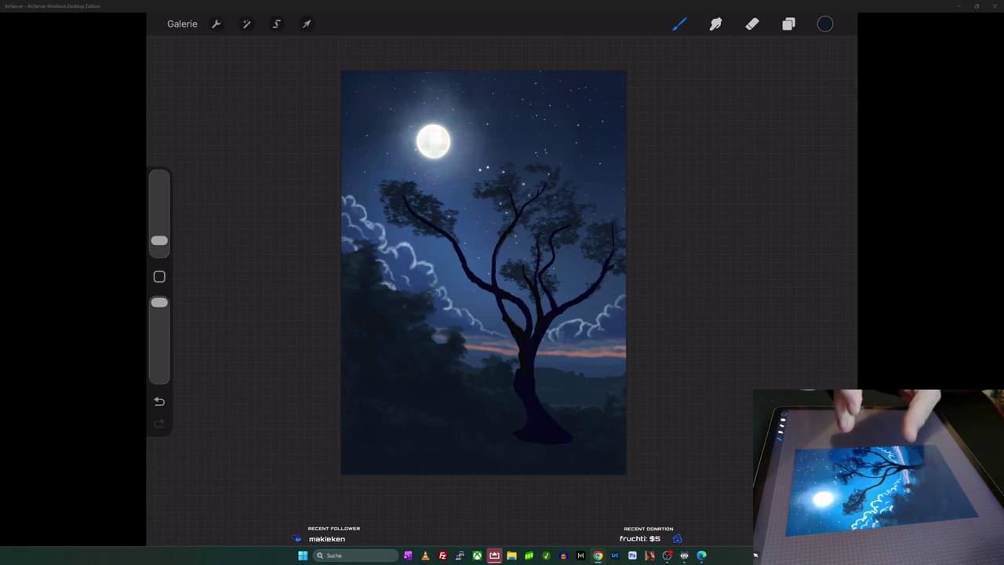
{"action": "scroll", "coordinate": [484, 272], "scroll_direction": "down", "scroll_amount": 3}
{"action": "scroll", "coordinate": [538, 290], "scroll_direction": "down", "scroll_amount": 2}
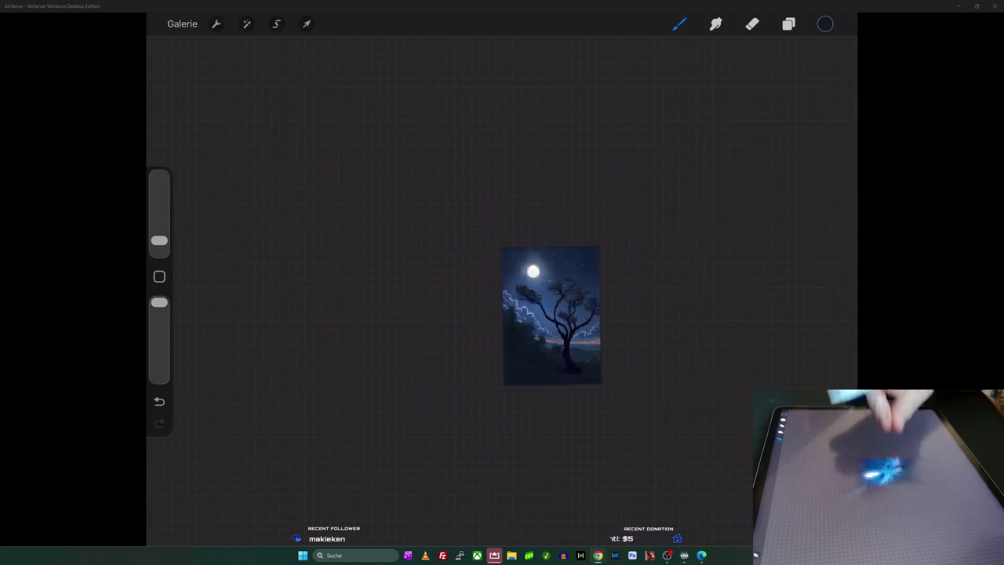
{"action": "scroll", "coordinate": [517, 298], "scroll_direction": "up", "scroll_amount": 5}
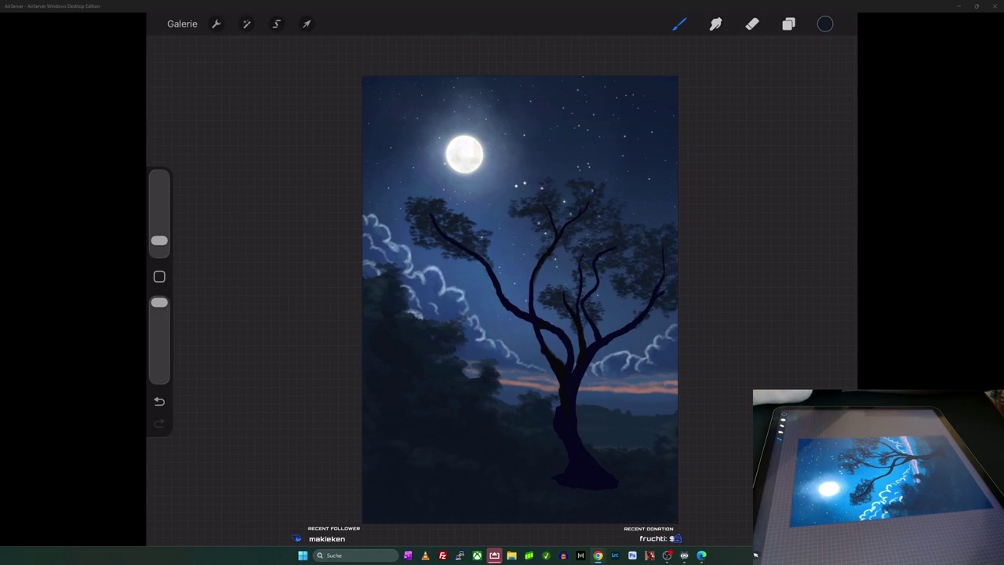
{"action": "left_click", "coordinate": [788, 24]}
- Select Ebene 12 and add the new layer Ebene 14 above the tree
{"action": "left_click", "coordinate": [735, 93]}
{"action": "left_click", "coordinate": [831, 58]}
{"action": "left_click", "coordinate": [679, 23]}
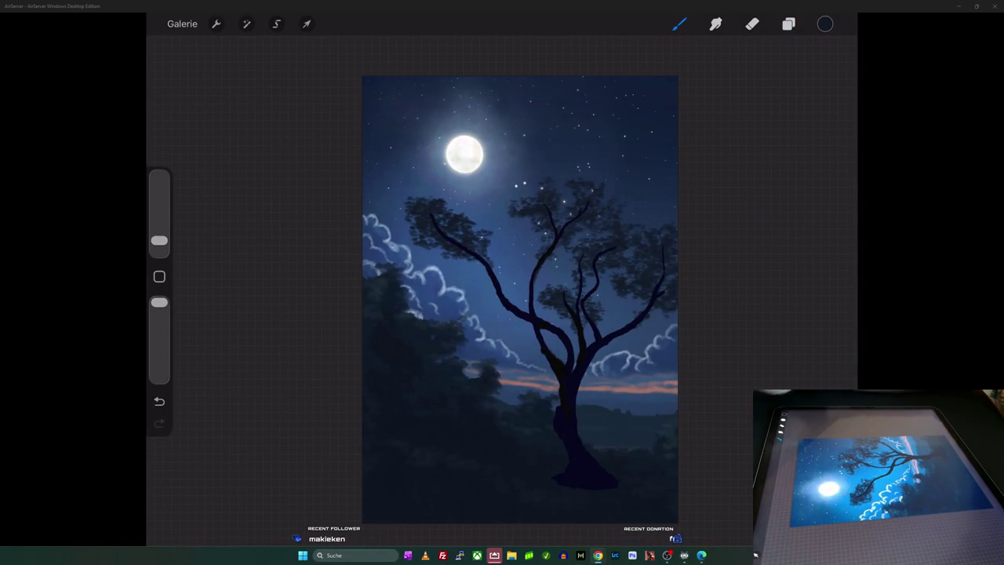
{"action": "scroll", "coordinate": [520, 298], "scroll_direction": "up", "scroll_amount": 3}
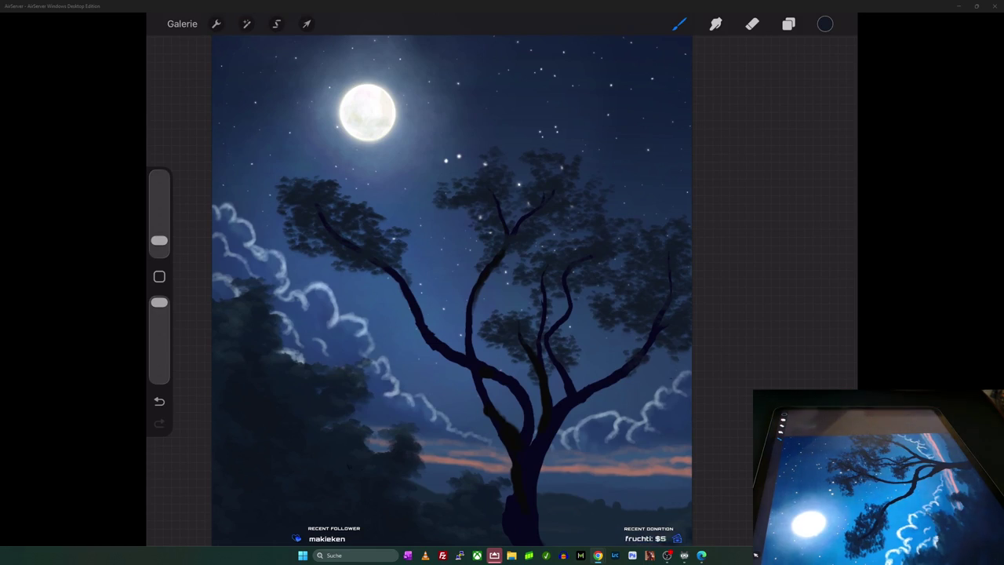
- Choose black as the painting colour and lower the brush opacity to 43%
{"action": "left_click", "coordinate": [825, 24]}
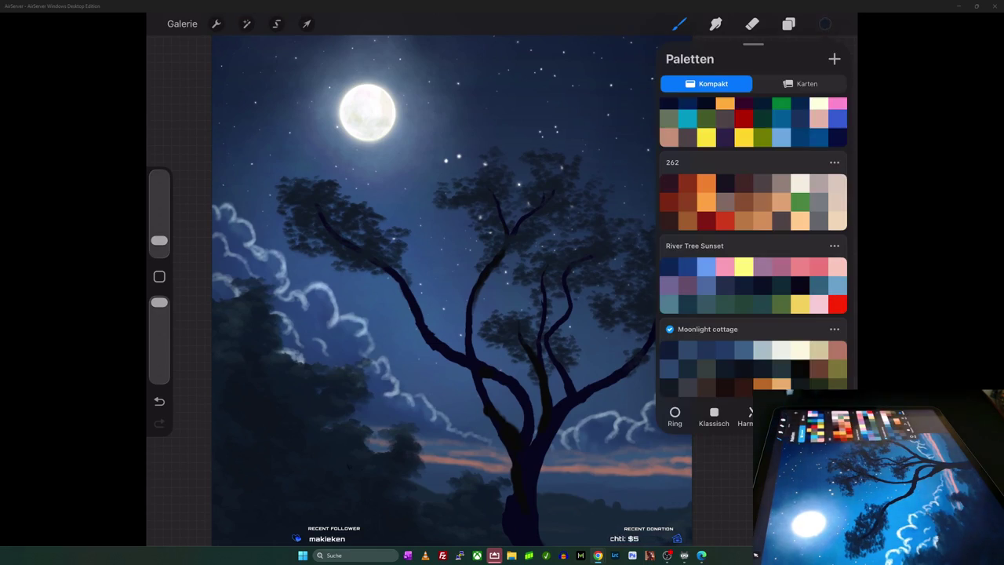
{"action": "left_click", "coordinate": [825, 23]}
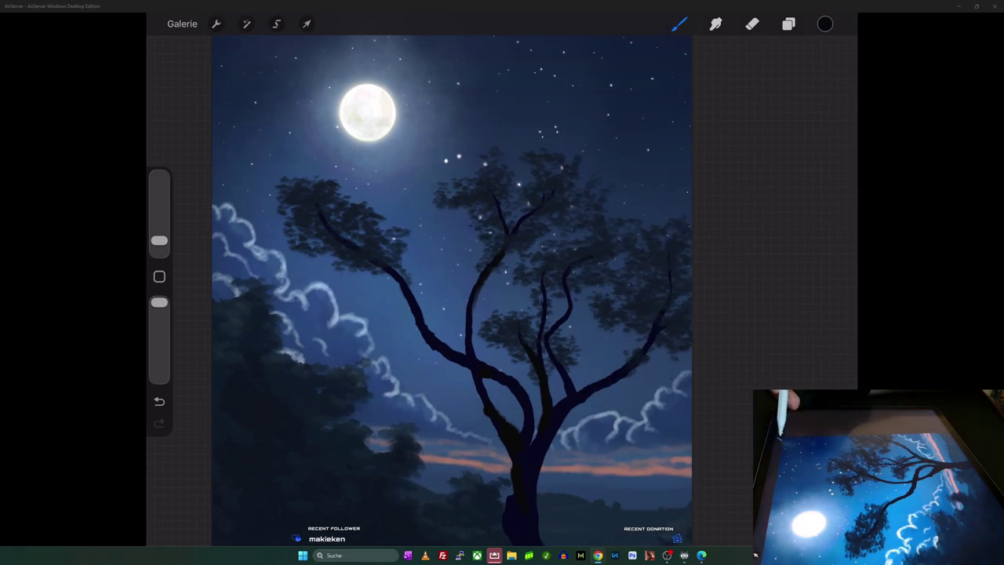
{"action": "left_click", "coordinate": [159, 240]}
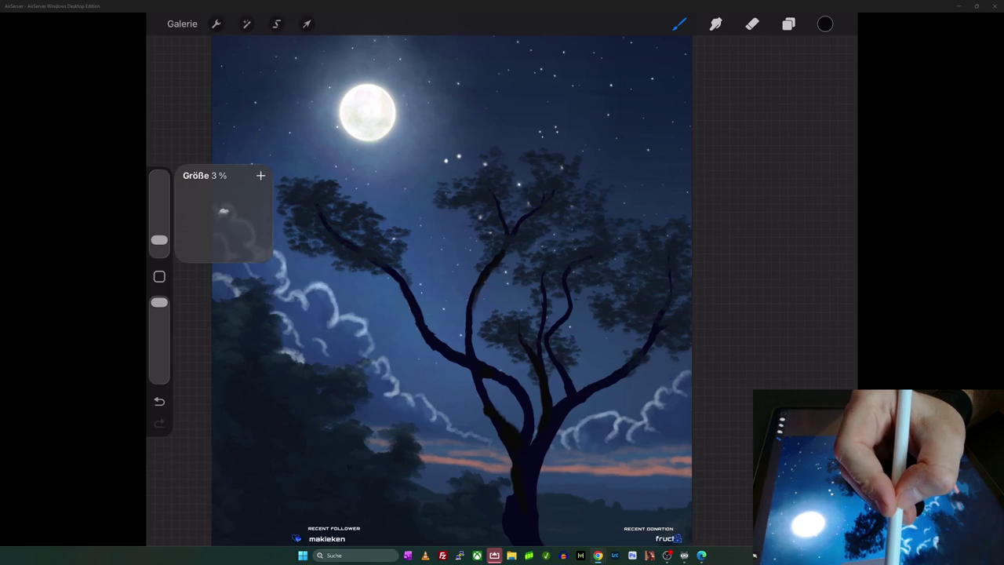
{"action": "left_click_drag", "start_coordinate": [159, 302], "coordinate": [160, 345]}
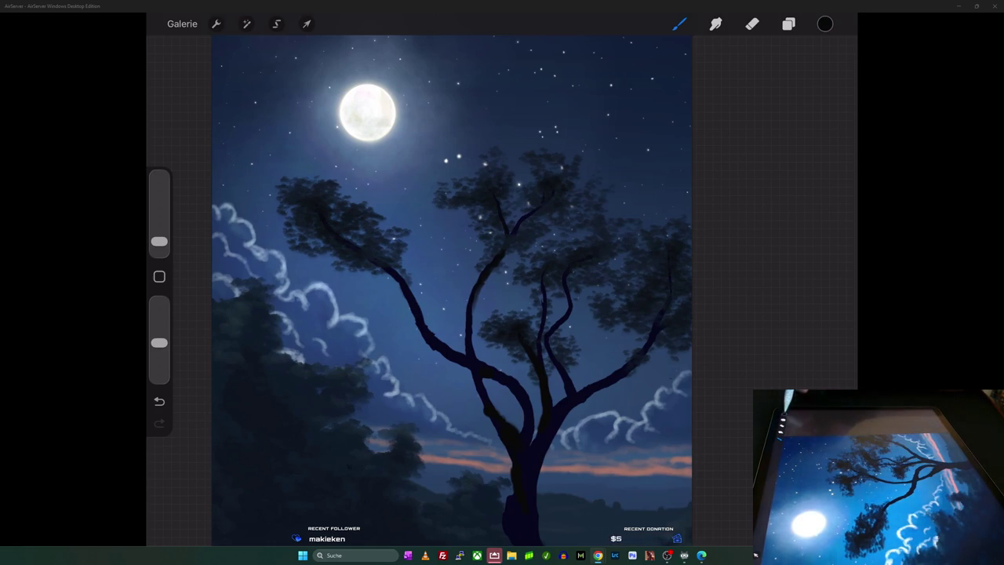
{"action": "left_click", "coordinate": [825, 24]}
{"action": "left_click", "coordinate": [679, 24]}
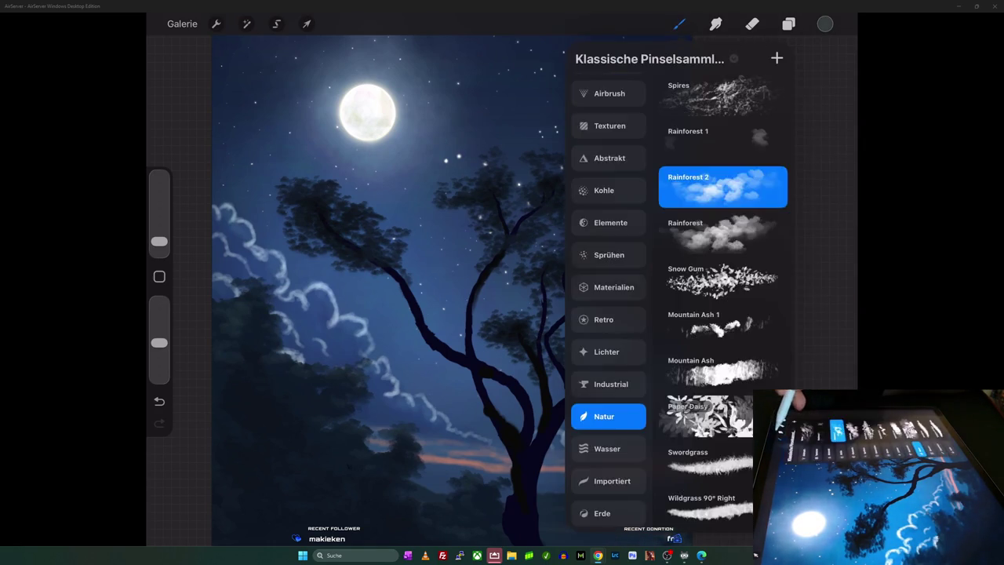
- Raise the brush opacity to 75% and dab lighter grey texture over the left foliage
{"action": "left_click_drag", "start_coordinate": [159, 342], "coordinate": [159, 302]}
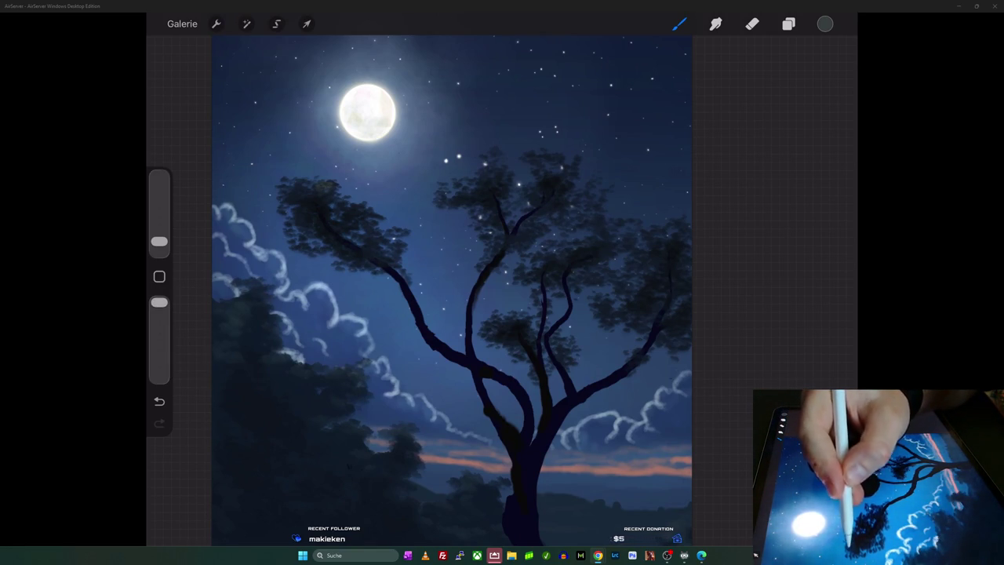
{"action": "left_click_drag", "start_coordinate": [337, 202], "coordinate": [347, 215]}
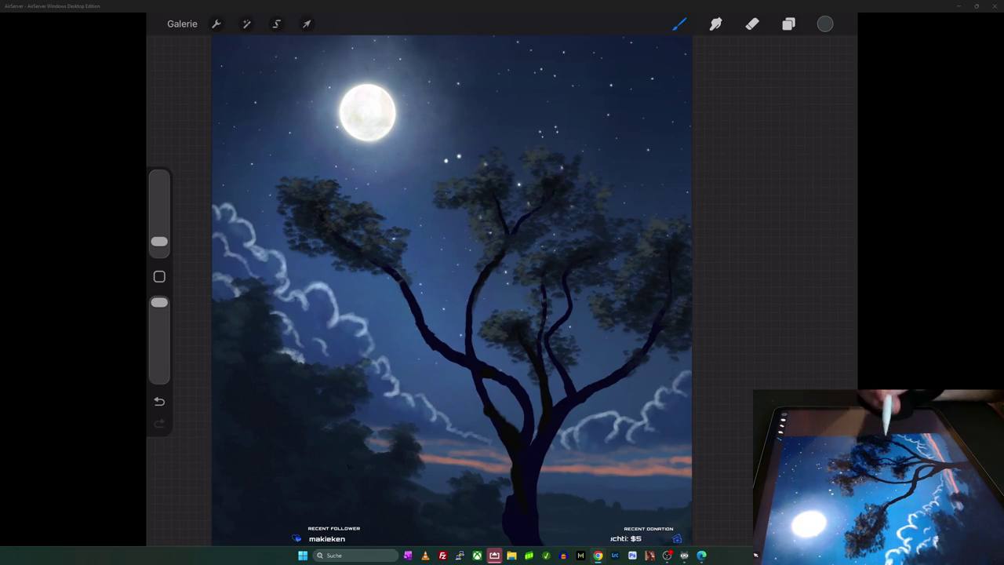
{"action": "left_click", "coordinate": [826, 23]}
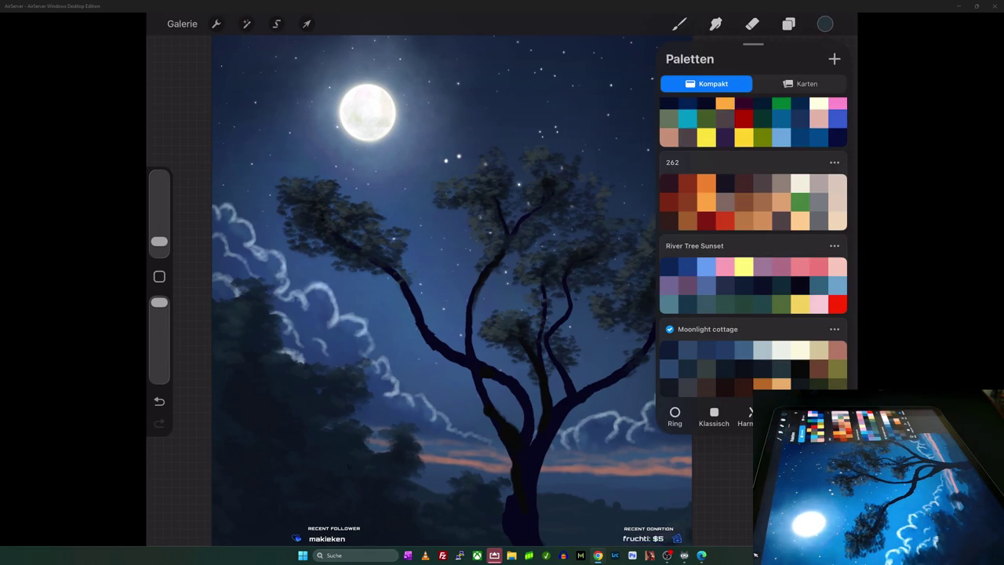
- Switch to olive green and dab yellow-green highlights across the treetop and left foliage
{"action": "scroll", "coordinate": [424, 305], "scroll_direction": "down", "scroll_amount": 5}
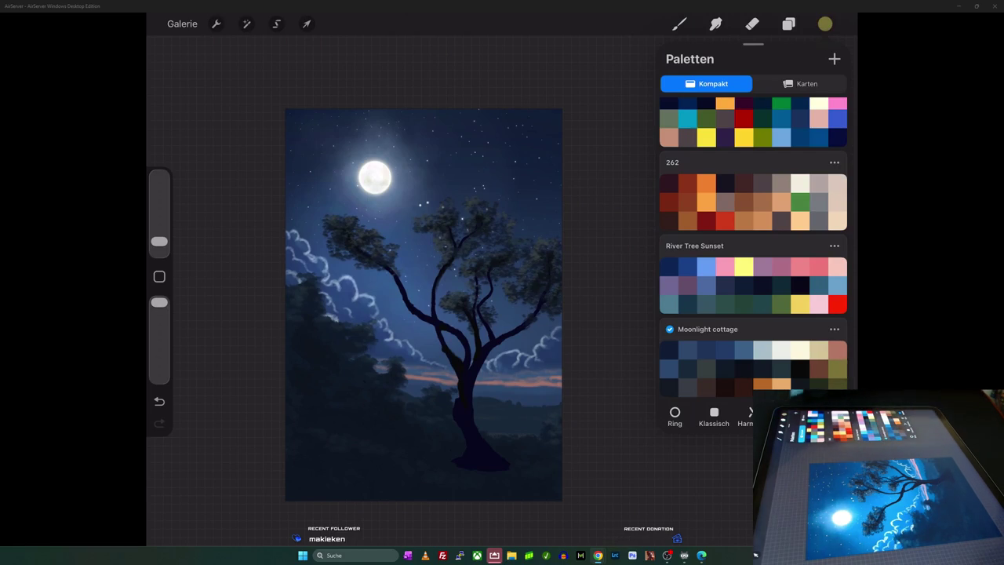
{"action": "left_click", "coordinate": [679, 24]}
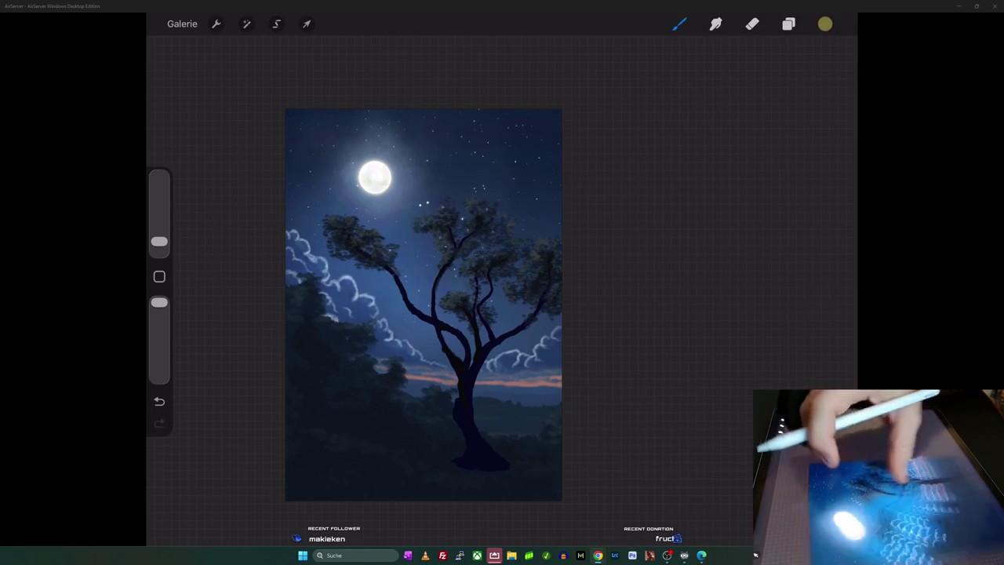
{"action": "scroll", "coordinate": [436, 183], "scroll_direction": "up", "scroll_amount": 5}
{"action": "mouse_move", "coordinate": [454, 222]}
{"action": "left_mouse_down"}
{"action": "mouse_move", "coordinate": [463, 227]}
{"action": "mouse_move", "coordinate": [455, 245]}
{"action": "left_mouse_up"}
{"action": "mouse_move", "coordinate": [395, 259]}
{"action": "left_mouse_down"}
{"action": "mouse_move", "coordinate": [408, 265]}
{"action": "mouse_move", "coordinate": [396, 270]}
{"action": "left_mouse_up"}
{"action": "left_click_drag", "start_coordinate": [509, 216], "coordinate": [517, 237]}
{"action": "left_click_drag", "start_coordinate": [242, 262], "coordinate": [248, 268]}
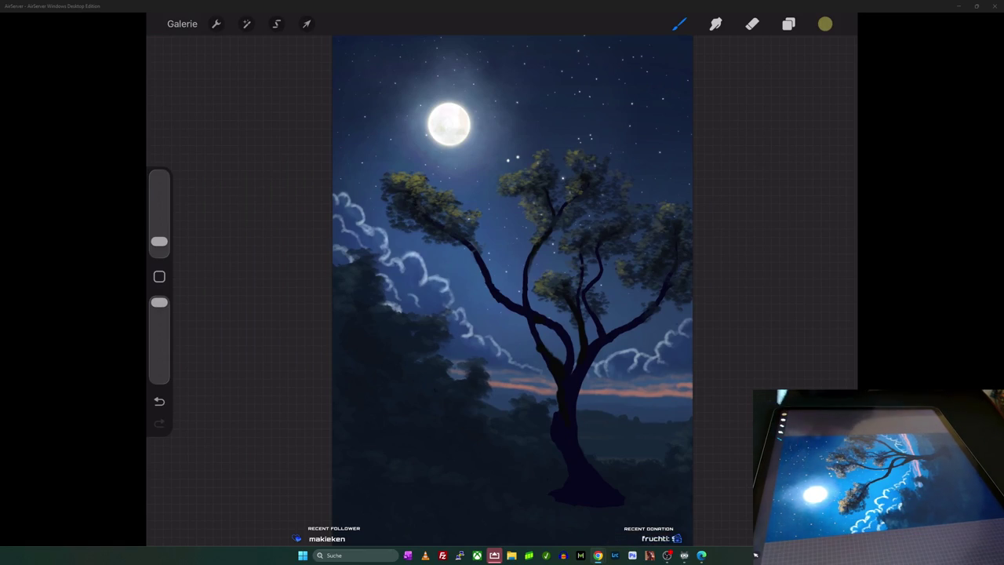
- Make Ebene 12 the active layer and choose an orange-brown painting colour
{"action": "left_click", "coordinate": [788, 24]}
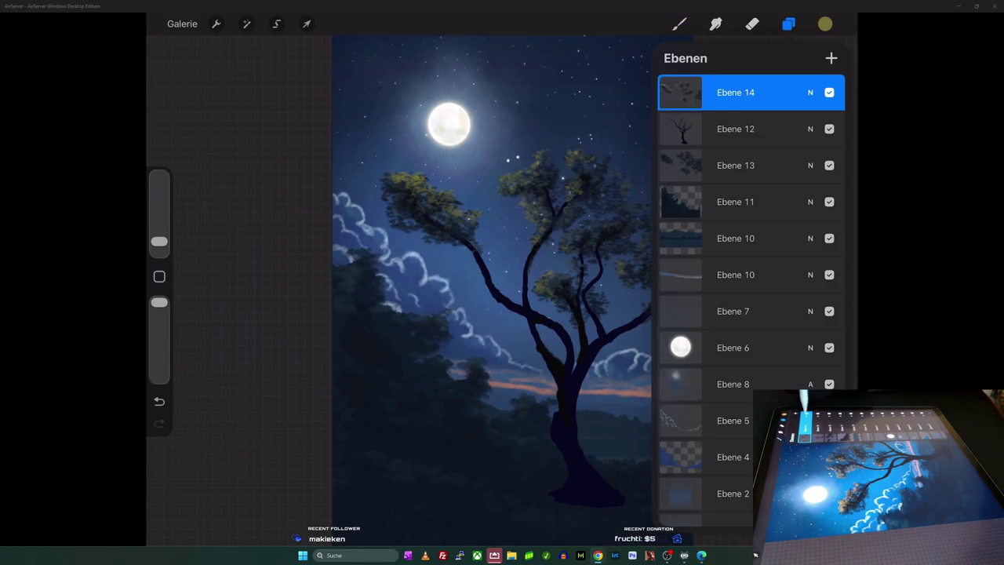
{"action": "left_click", "coordinate": [680, 93]}
{"action": "left_click", "coordinate": [736, 128]}
{"action": "left_click", "coordinate": [680, 129]}
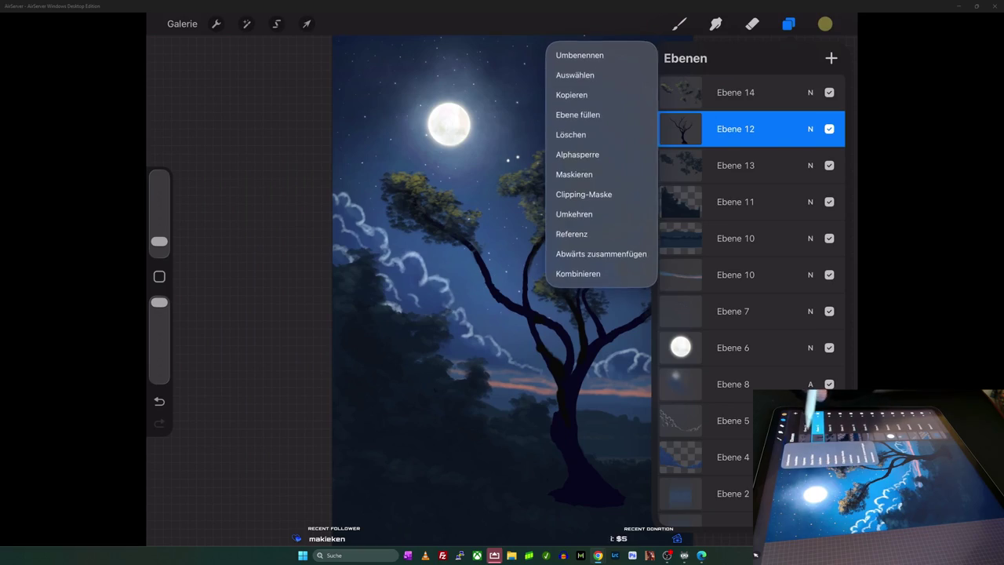
{"action": "left_click", "coordinate": [680, 129]}
{"action": "left_click", "coordinate": [825, 23]}
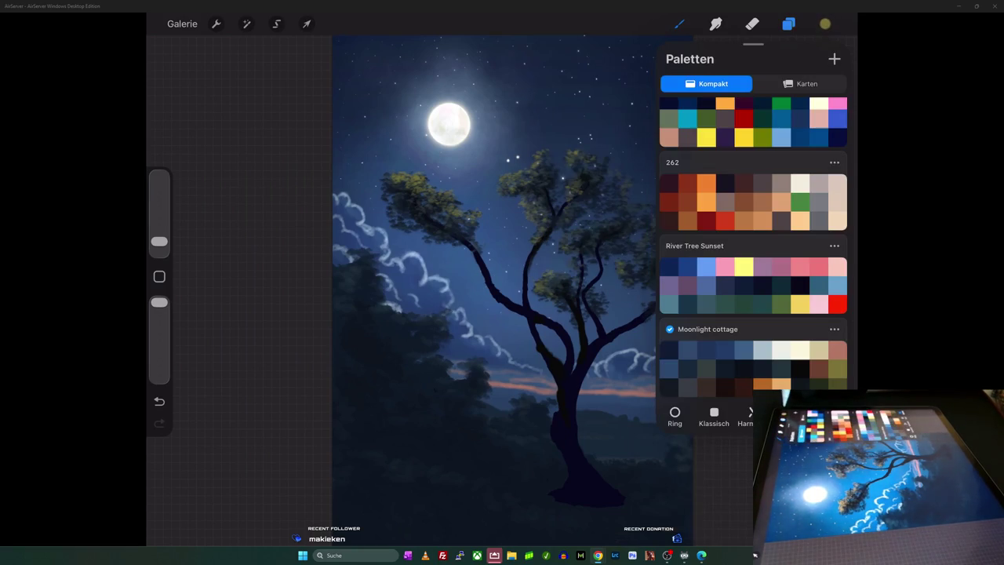
{"action": "left_click", "coordinate": [687, 221]}
- Select the Malen > Trockener Pinsel dry brush and shrink it to 5% size
{"action": "left_click", "coordinate": [680, 24]}
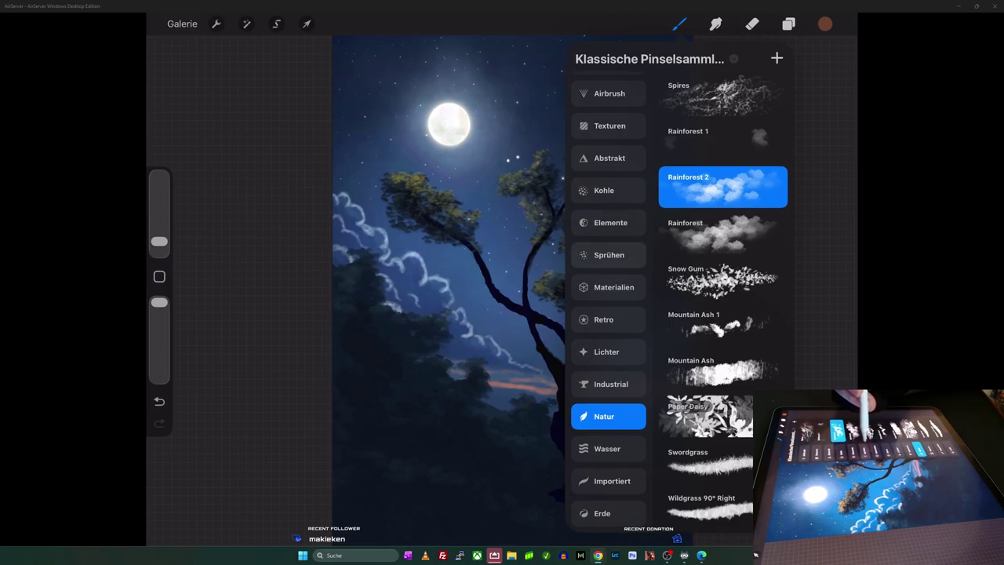
{"action": "scroll", "coordinate": [609, 298], "scroll_direction": "down", "scroll_amount": 1}
{"action": "scroll", "coordinate": [608, 299], "scroll_direction": "up", "scroll_amount": 2}
{"action": "scroll", "coordinate": [609, 298], "scroll_direction": "up", "scroll_amount": 2}
{"action": "scroll", "coordinate": [609, 298], "scroll_direction": "up", "scroll_amount": 2}
{"action": "left_click", "coordinate": [605, 170]}
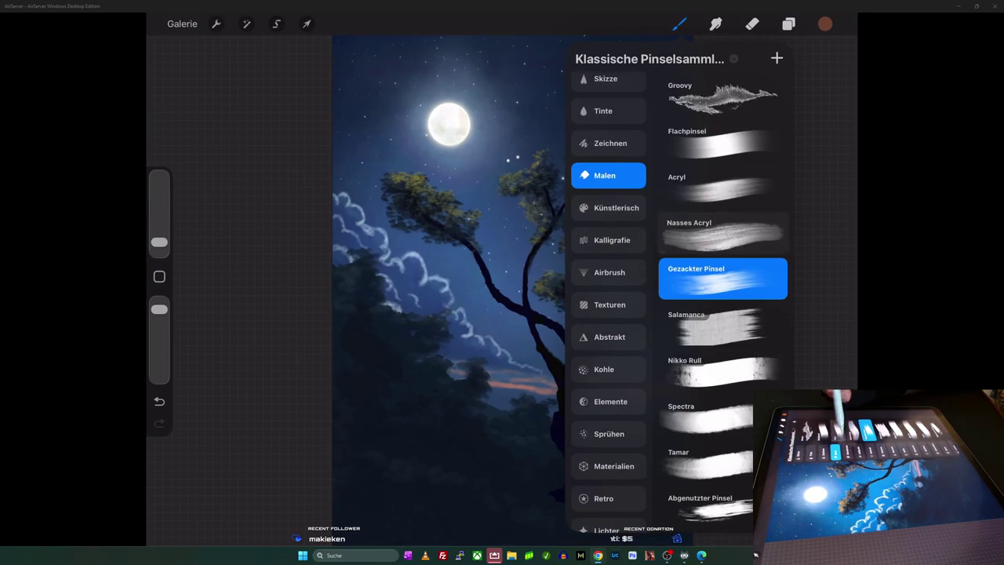
{"action": "scroll", "coordinate": [722, 298], "scroll_direction": "down", "scroll_amount": 5}
{"action": "scroll", "coordinate": [721, 298], "scroll_direction": "down", "scroll_amount": 2}
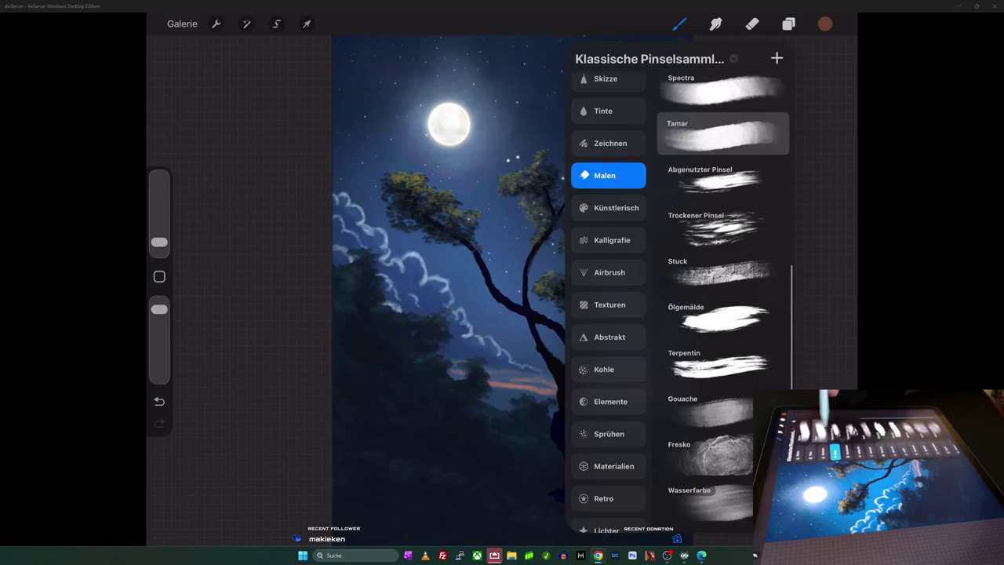
{"action": "left_click", "coordinate": [723, 229]}
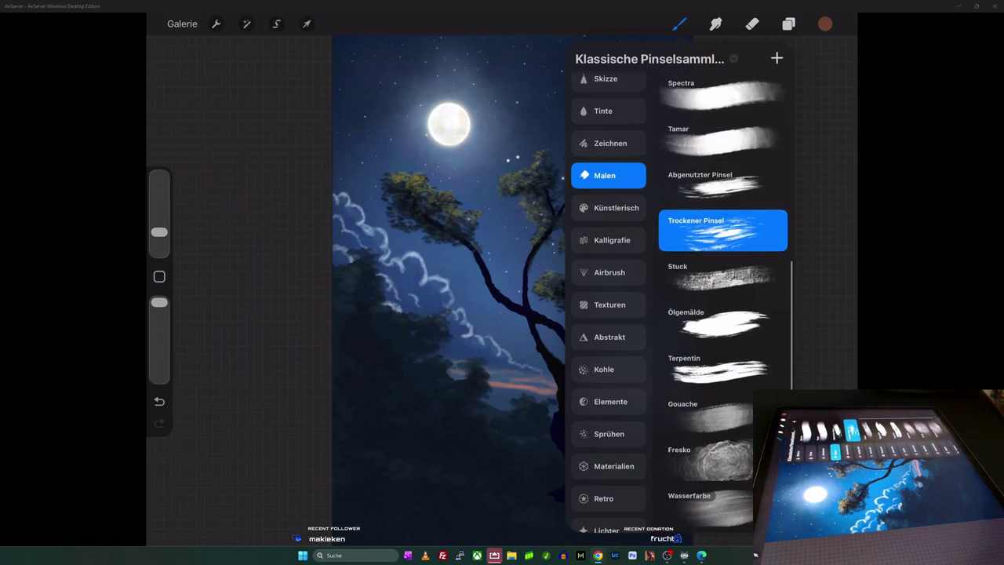
{"action": "left_click", "coordinate": [471, 314]}
{"action": "scroll", "coordinate": [502, 298], "scroll_direction": "up", "scroll_amount": 3}
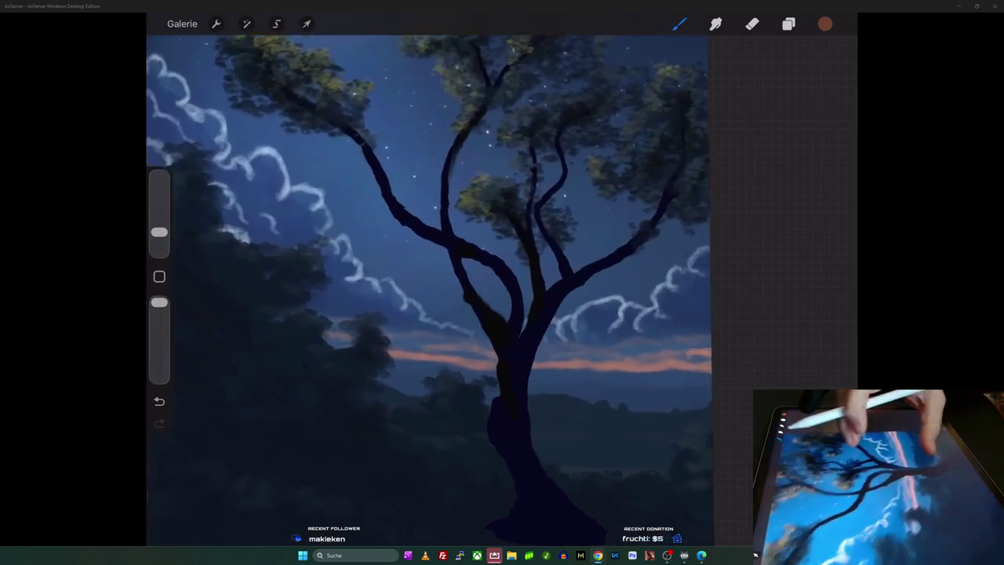
{"action": "scroll", "coordinate": [502, 298], "scroll_direction": "up", "scroll_amount": 2}
{"action": "scroll", "coordinate": [470, 235], "scroll_direction": "up", "scroll_amount": 1}
{"action": "left_click_drag", "start_coordinate": [159, 232], "coordinate": [159, 242]}
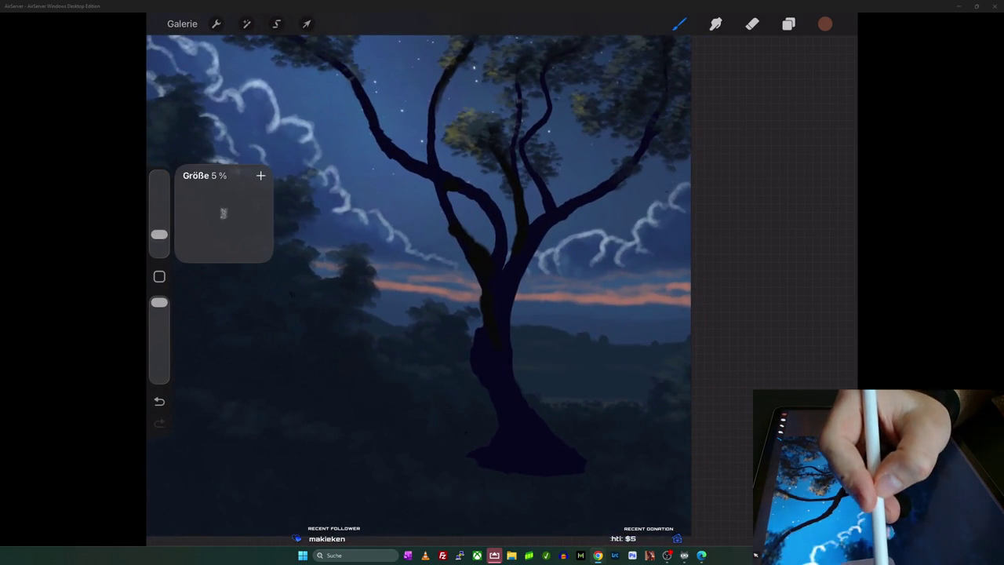
- Set the dry brush to about 86% opacity, enlarge it slightly, and texture the trunk purplish-brown
{"action": "left_click_drag", "start_coordinate": [159, 303], "coordinate": [160, 310]}
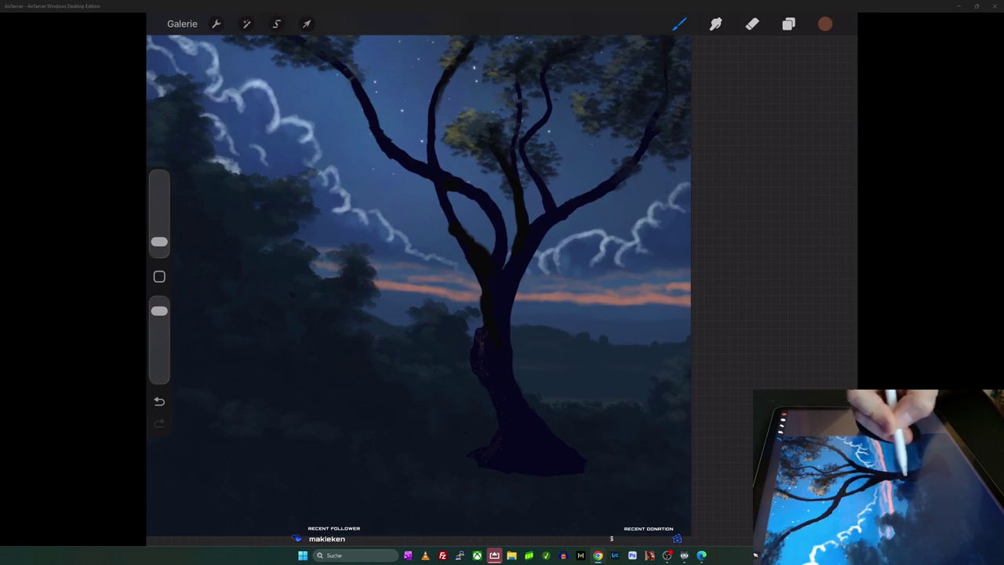
{"action": "left_click_drag", "start_coordinate": [159, 241], "coordinate": [159, 236]}
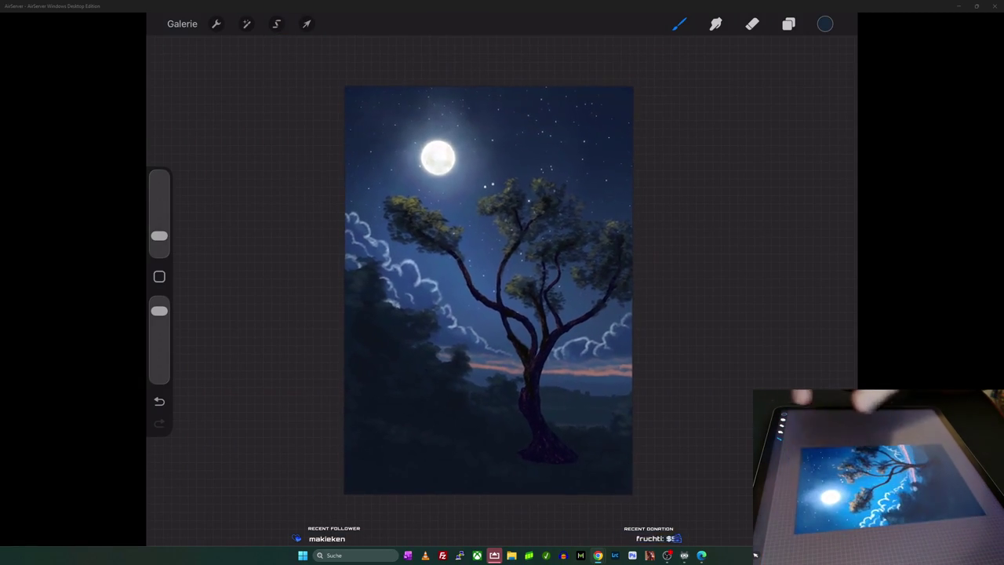
{"action": "left_click", "coordinate": [789, 24]}
- Start a Gaussian blur, reset it to 0%, and confirm Ebene 12 is the active layer
{"action": "left_click", "coordinate": [680, 24]}
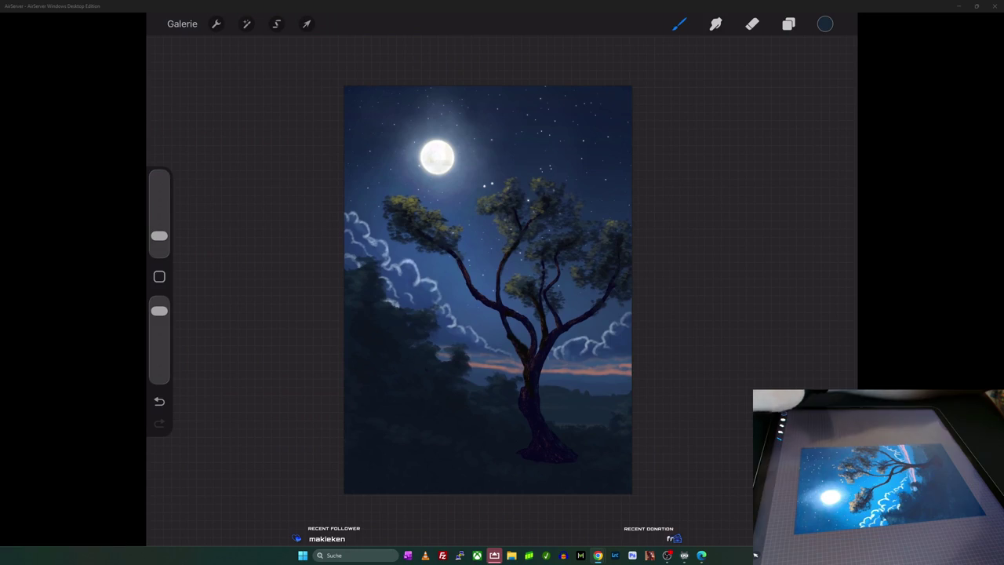
{"action": "left_click", "coordinate": [247, 24]}
{"action": "left_click", "coordinate": [235, 181]}
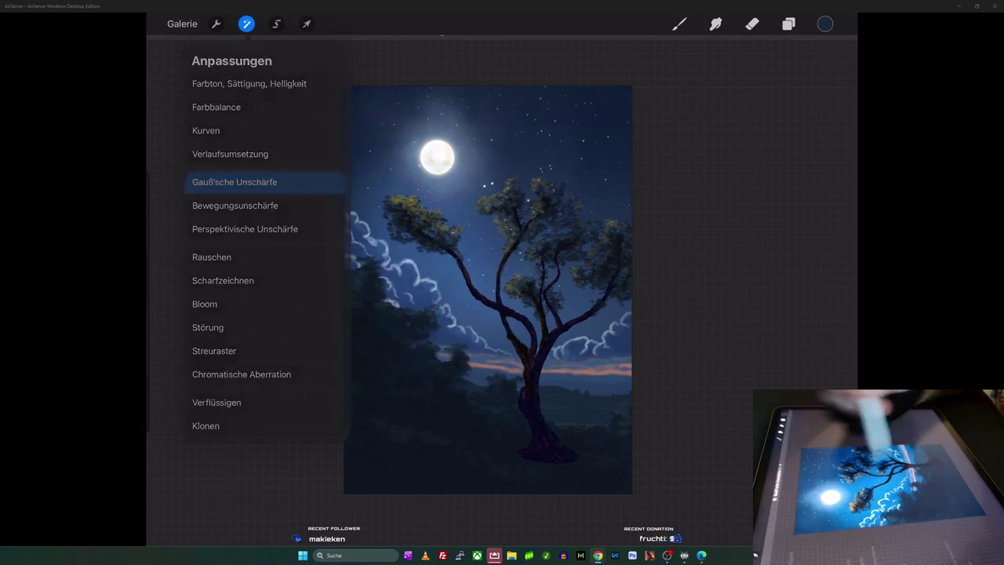
{"action": "left_click_drag", "start_coordinate": [502, 377], "coordinate": [440, 369]}
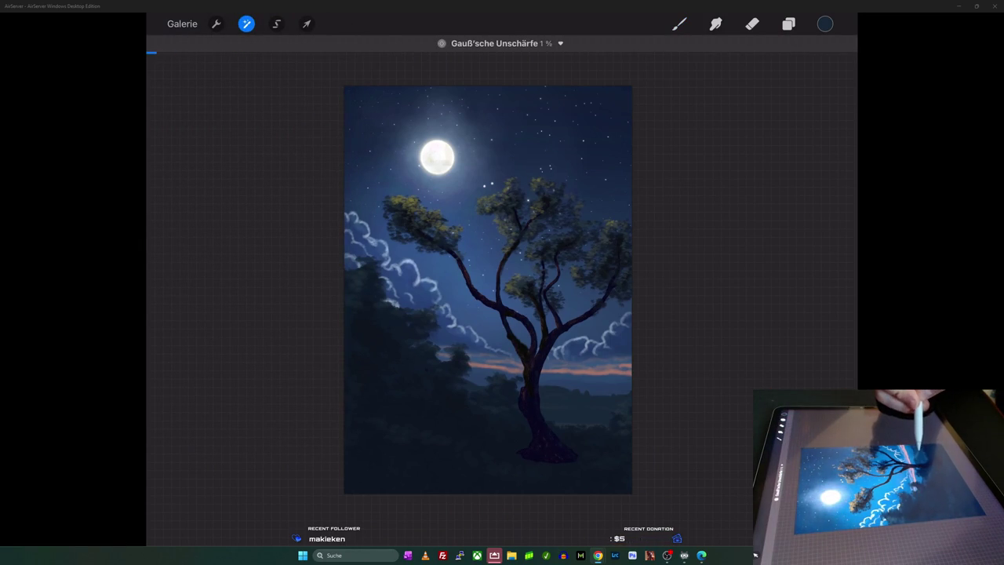
{"action": "left_click", "coordinate": [788, 23]}
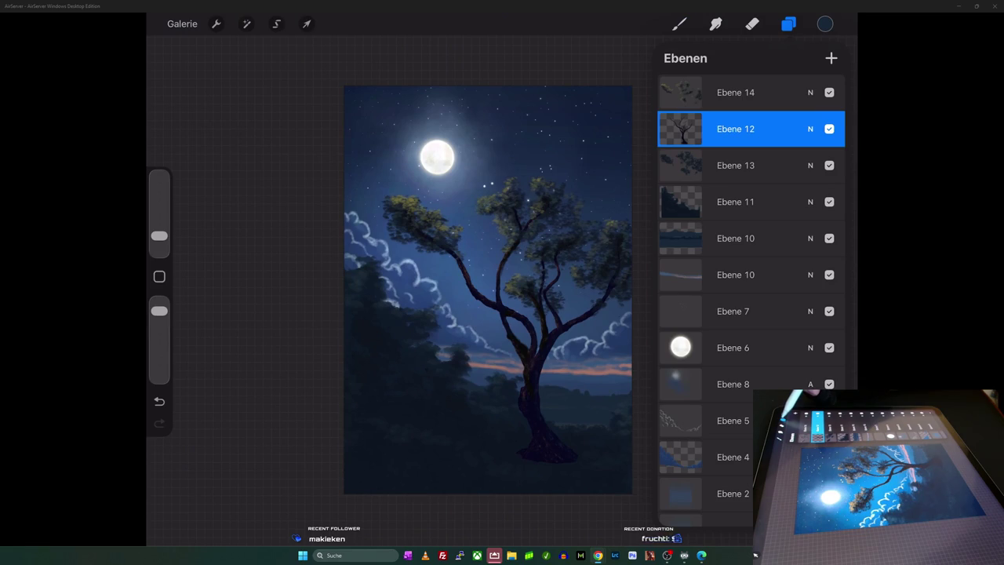
{"action": "left_click", "coordinate": [679, 24]}
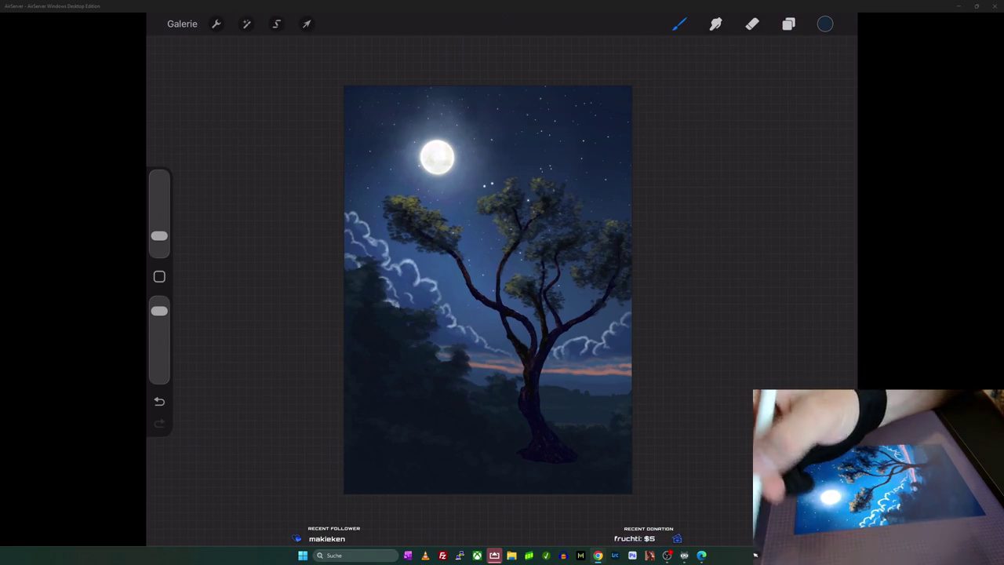
- Apply a Gaussian blur of about 2% to the tree layer
{"action": "left_click", "coordinate": [246, 23]}
{"action": "left_click", "coordinate": [235, 182]}
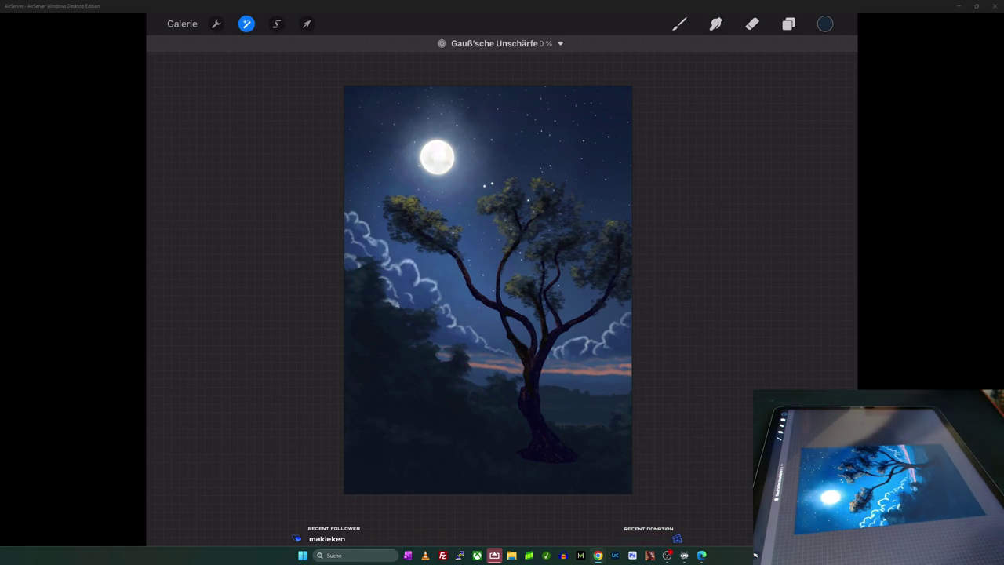
{"action": "left_click_drag", "start_coordinate": [644, 329], "coordinate": [722, 329]}
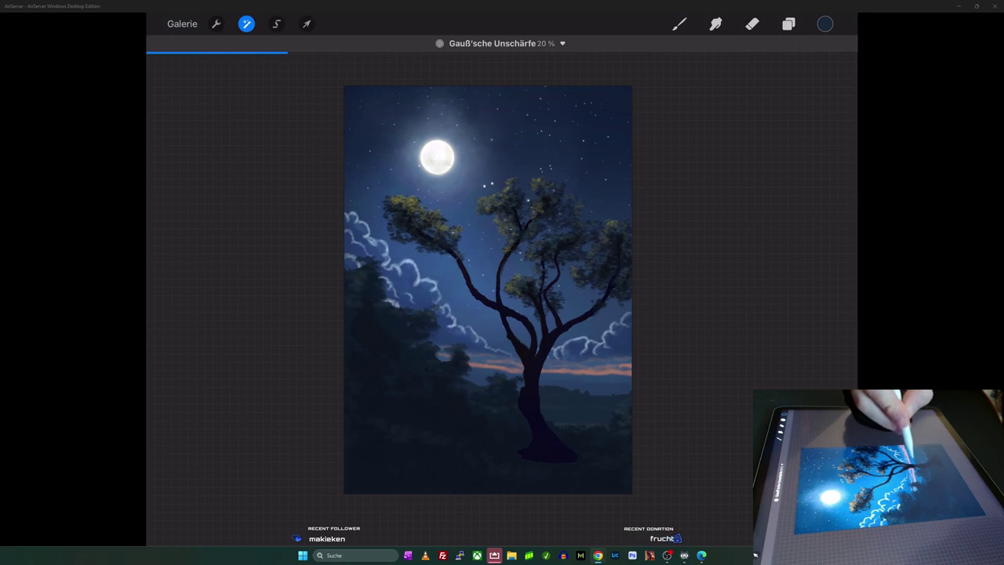
{"action": "left_click_drag", "start_coordinate": [502, 291], "coordinate": [471, 291]}
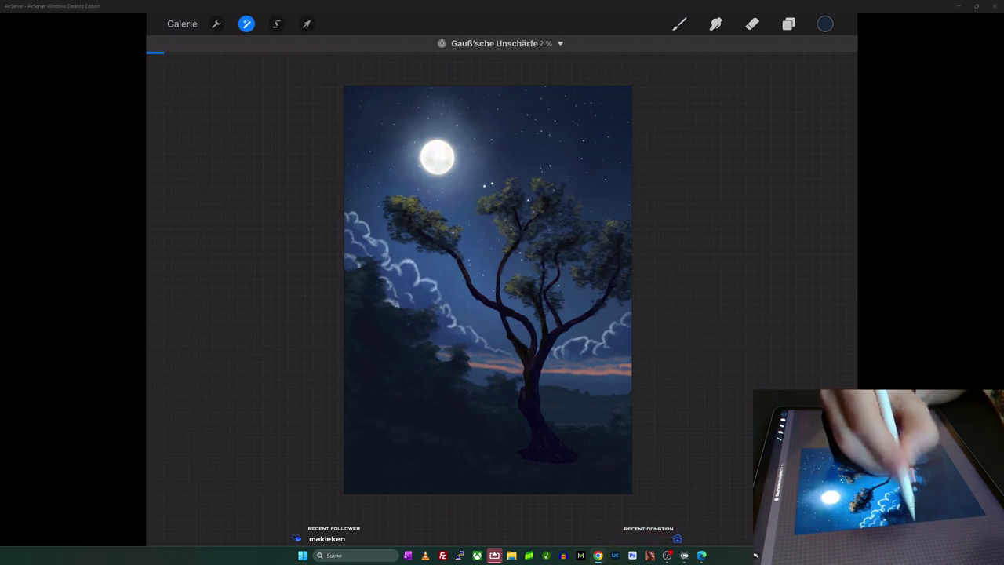
{"action": "left_click", "coordinate": [680, 24]}
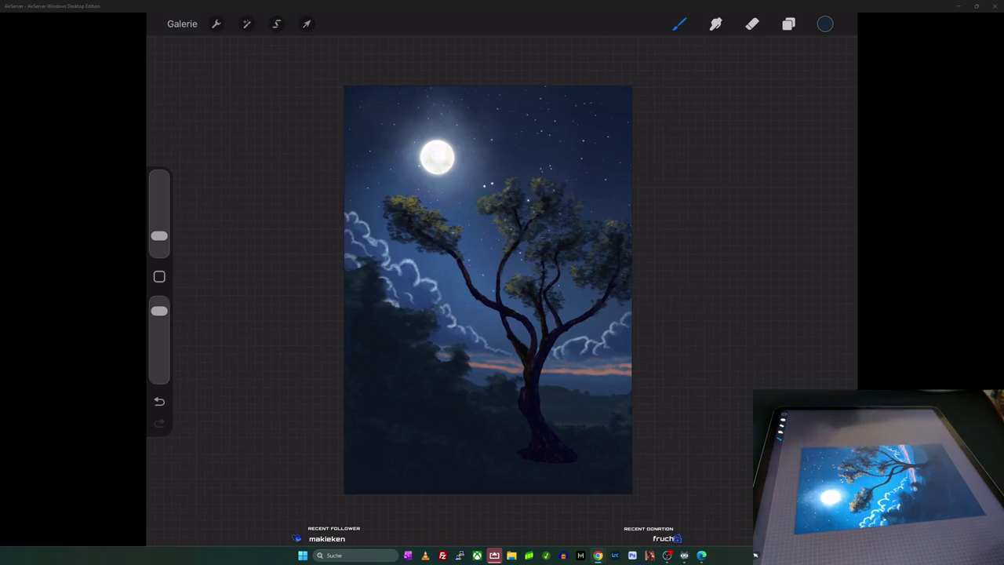
- Undo the last brush stroke, choose a warm brown colour, and check the Trockener Pinsel brush
{"action": "scroll", "coordinate": [487, 291], "scroll_direction": "up", "scroll_amount": 2}
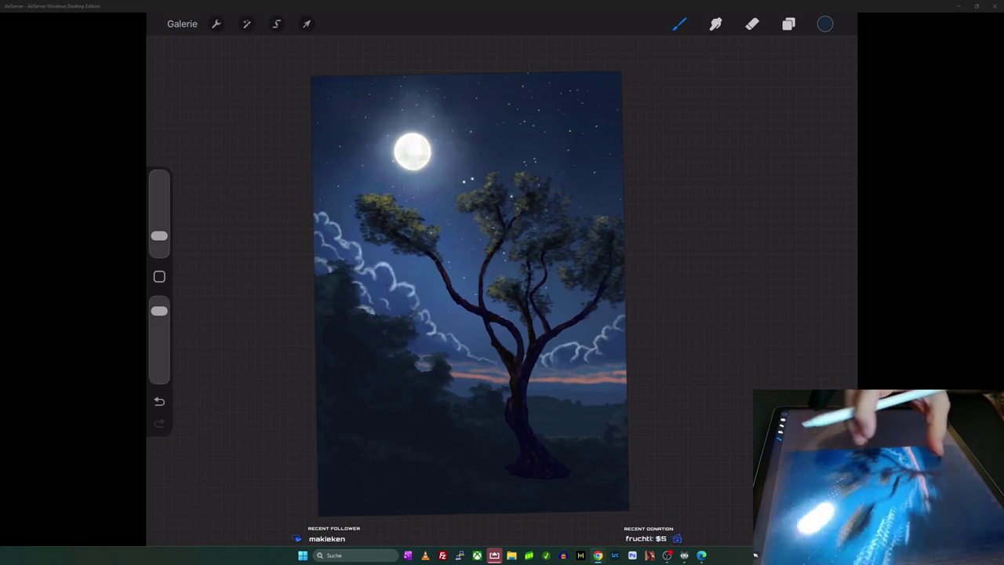
{"action": "scroll", "coordinate": [408, 282], "scroll_direction": "up", "scroll_amount": 2}
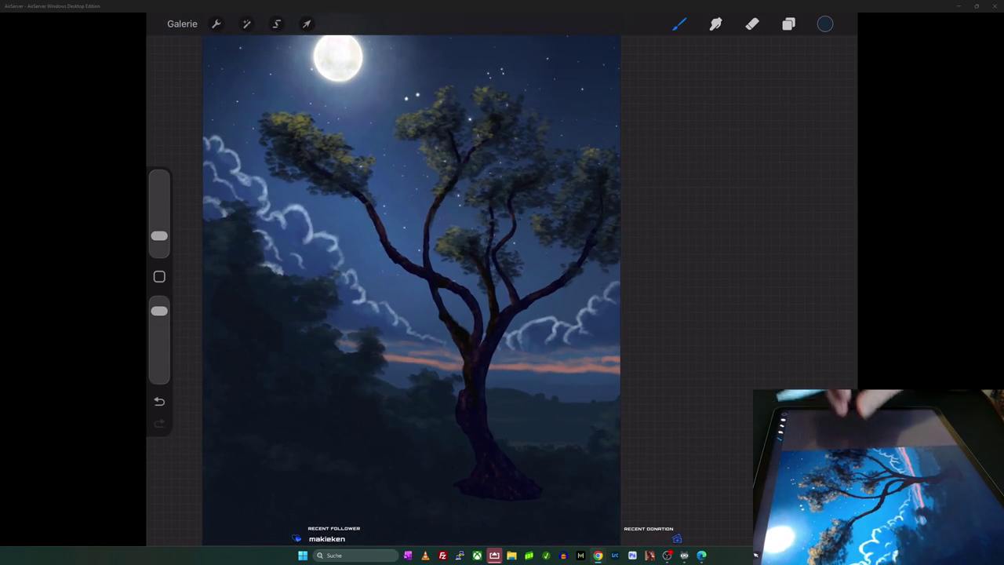
{"action": "key", "text": "ctrl+z"}
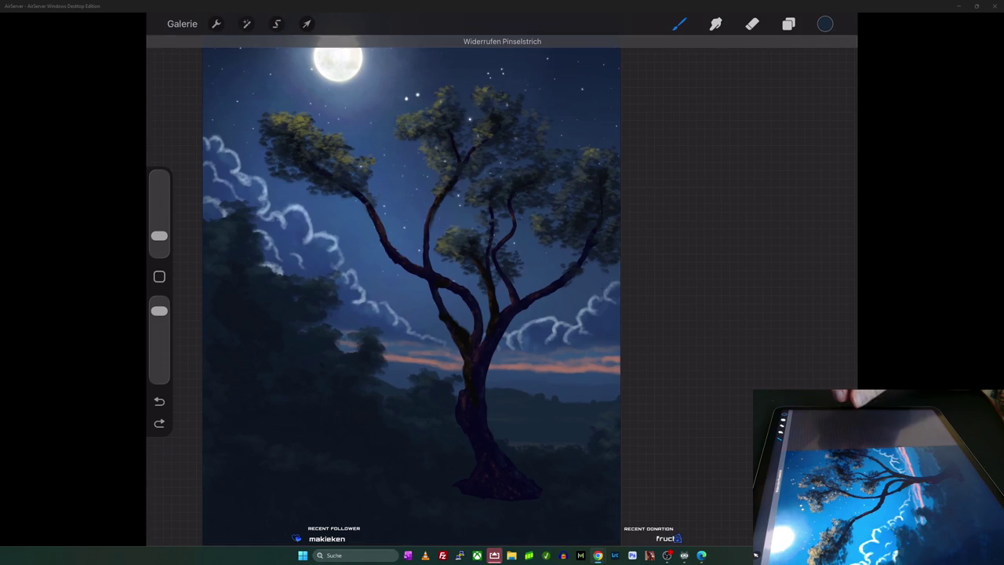
{"action": "left_click", "coordinate": [824, 24]}
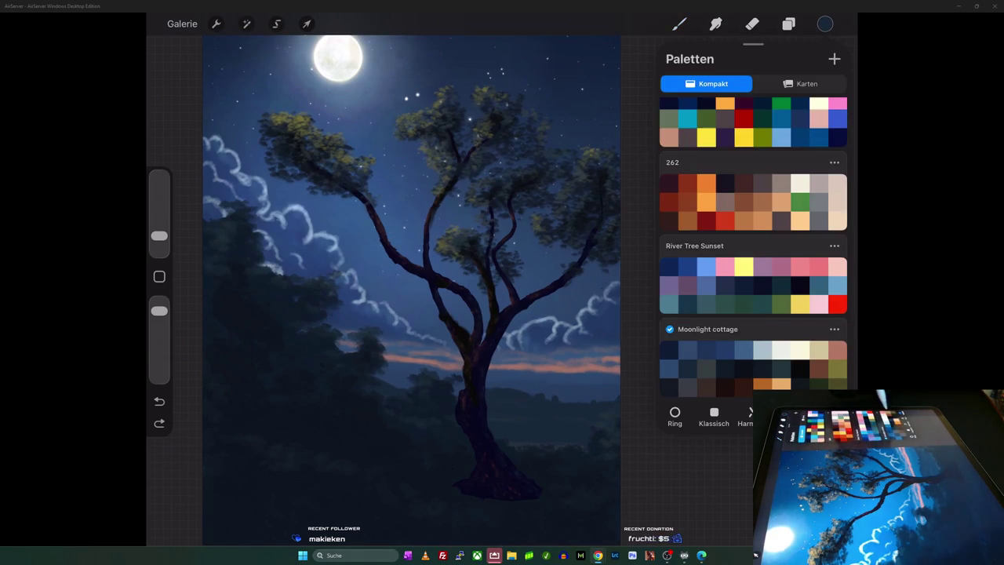
{"action": "left_click", "coordinate": [679, 24]}
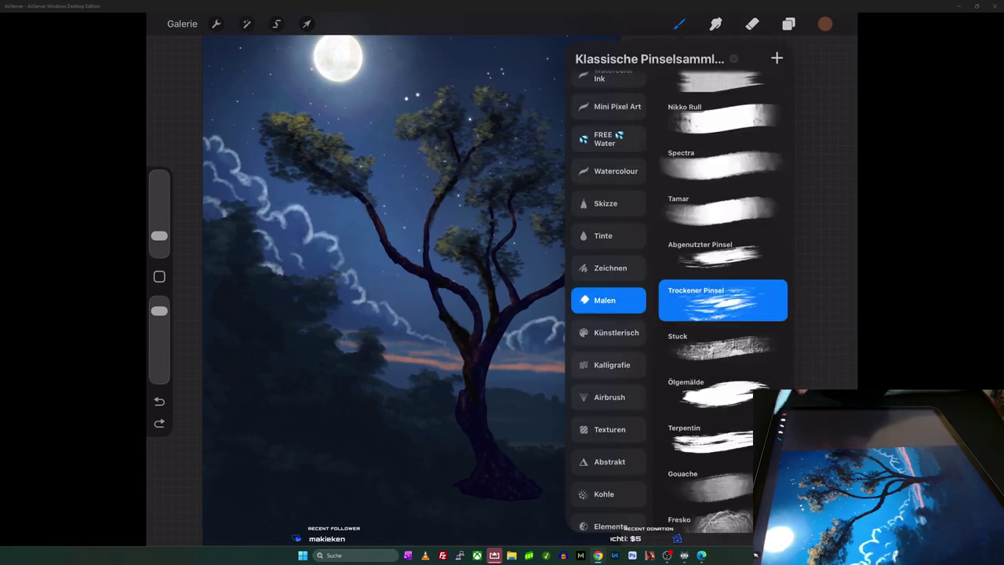
{"action": "left_click", "coordinate": [679, 24]}
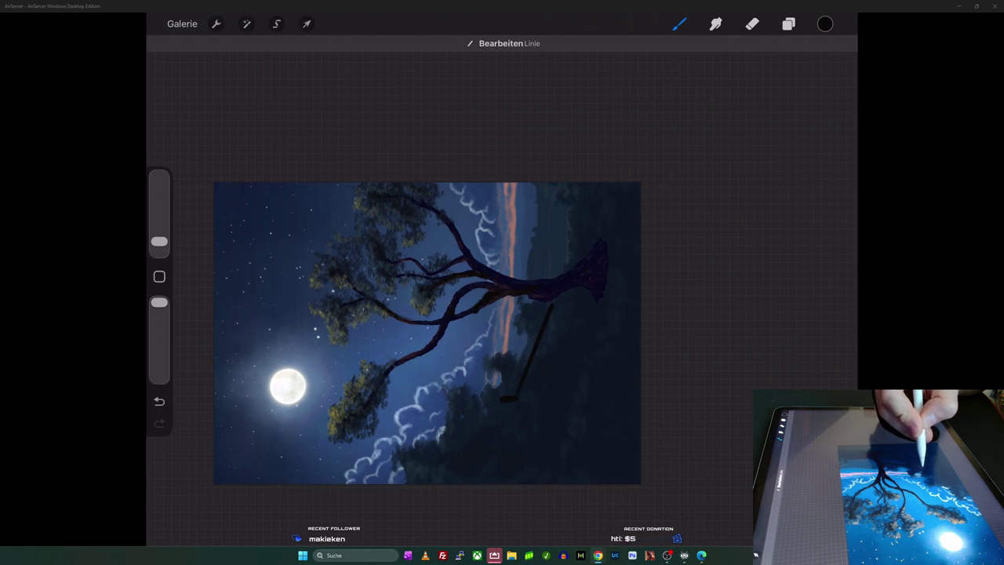
- Try a straight dark line beside the trunk, rotate the canvas, then undo it
{"action": "left_click_drag", "start_coordinate": [514, 398], "coordinate": [533, 482]}
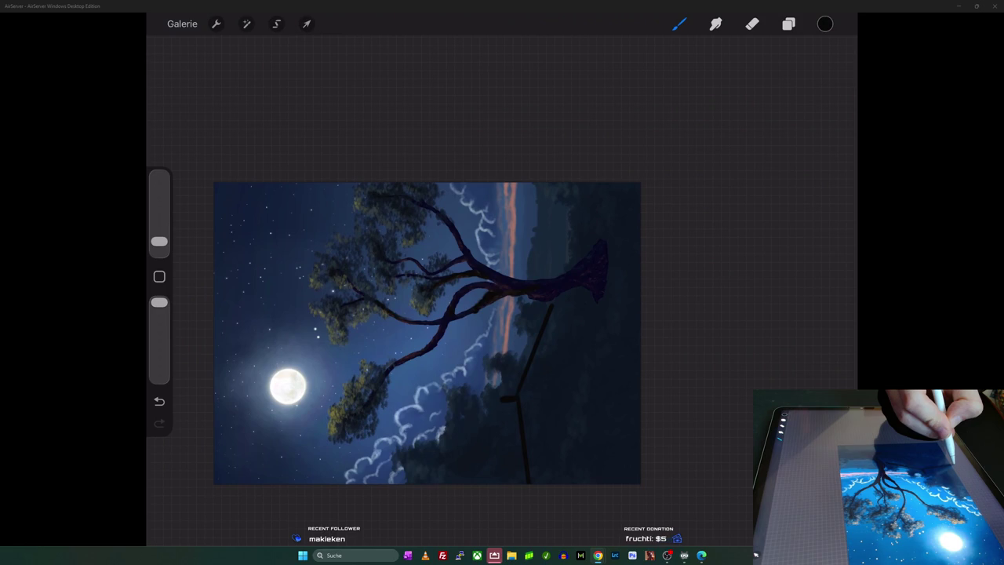
{"action": "mouse_move", "coordinate": [428, 334]}
{"action": "left_mouse_down"}
{"action": "mouse_move", "coordinate": [581, 275]}
{"action": "mouse_move", "coordinate": [569, 275]}
{"action": "left_mouse_up"}
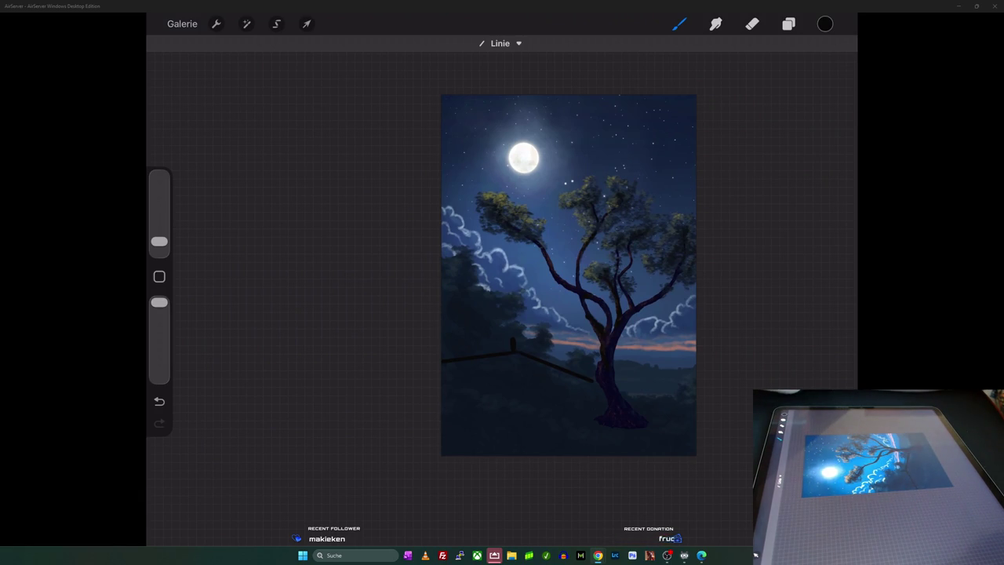
{"action": "key", "text": "ctrl+z"}
{"action": "scroll", "coordinate": [569, 274], "scroll_direction": "up", "scroll_amount": 3}
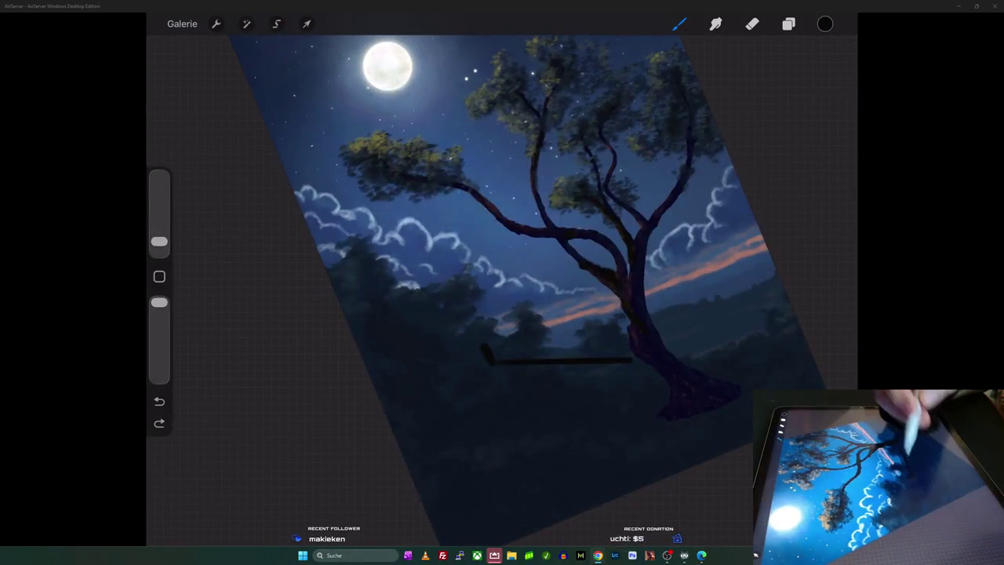
- Draw the two straight roof edges meeting at an angle and fill the wedge dark
{"action": "left_click_drag", "start_coordinate": [485, 349], "coordinate": [427, 514]}
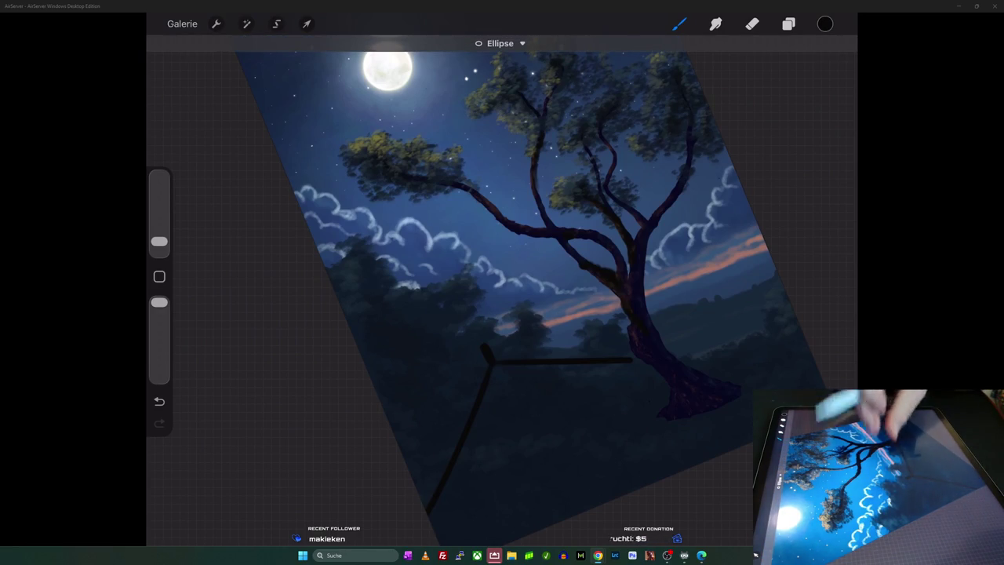
{"action": "key", "text": "ctrl+z"}
{"action": "mouse_move", "coordinate": [486, 362]}
{"action": "left_mouse_down"}
{"action": "mouse_move", "coordinate": [414, 481]}
{"action": "mouse_move", "coordinate": [420, 495]}
{"action": "left_mouse_up"}
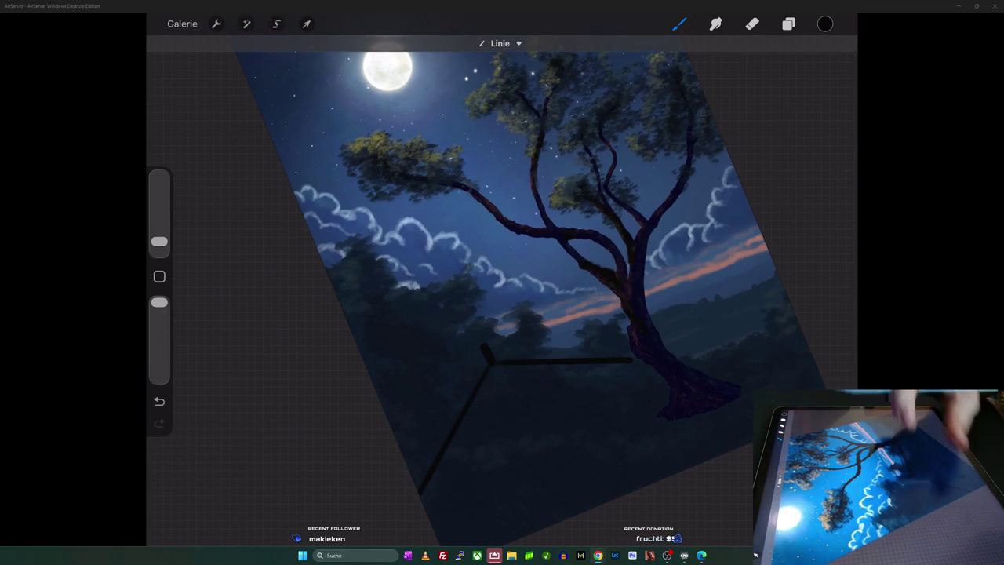
{"action": "mouse_move", "coordinate": [510, 274]}
{"action": "left_mouse_down"}
{"action": "mouse_move", "coordinate": [470, 236]}
{"action": "mouse_move", "coordinate": [439, 235]}
{"action": "left_mouse_up"}
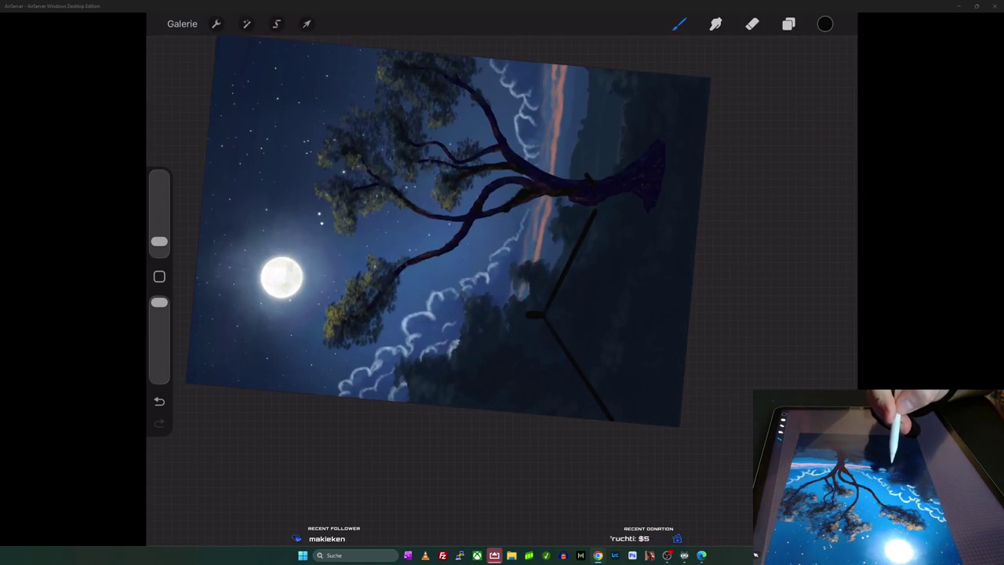
{"action": "left_click_drag", "start_coordinate": [536, 414], "coordinate": [540, 414]}
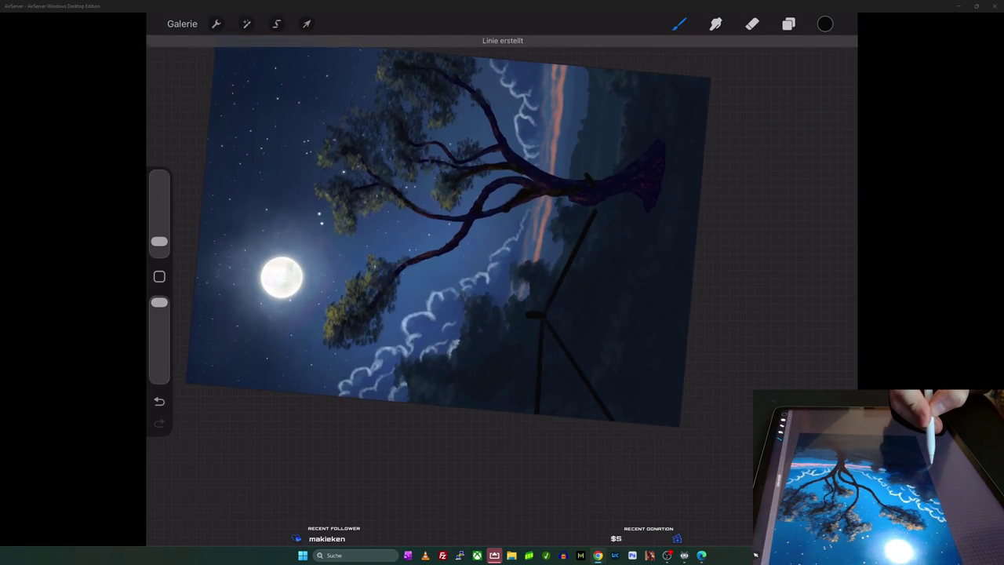
{"action": "left_click_drag", "start_coordinate": [825, 24], "coordinate": [569, 376]}
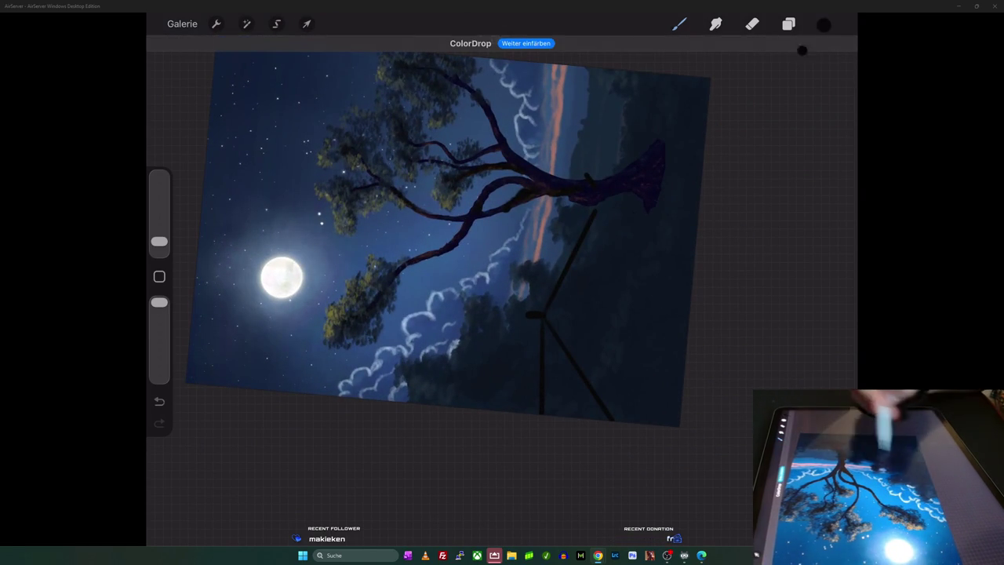
{"action": "left_click_drag", "start_coordinate": [502, 235], "coordinate": [549, 157]}
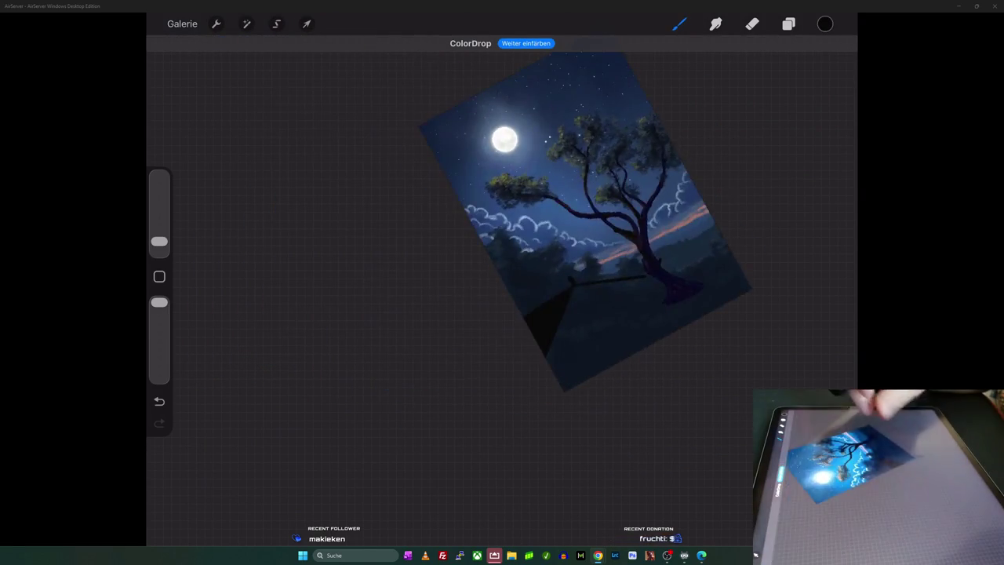
{"action": "scroll", "coordinate": [549, 196], "scroll_direction": "up", "scroll_amount": 10}
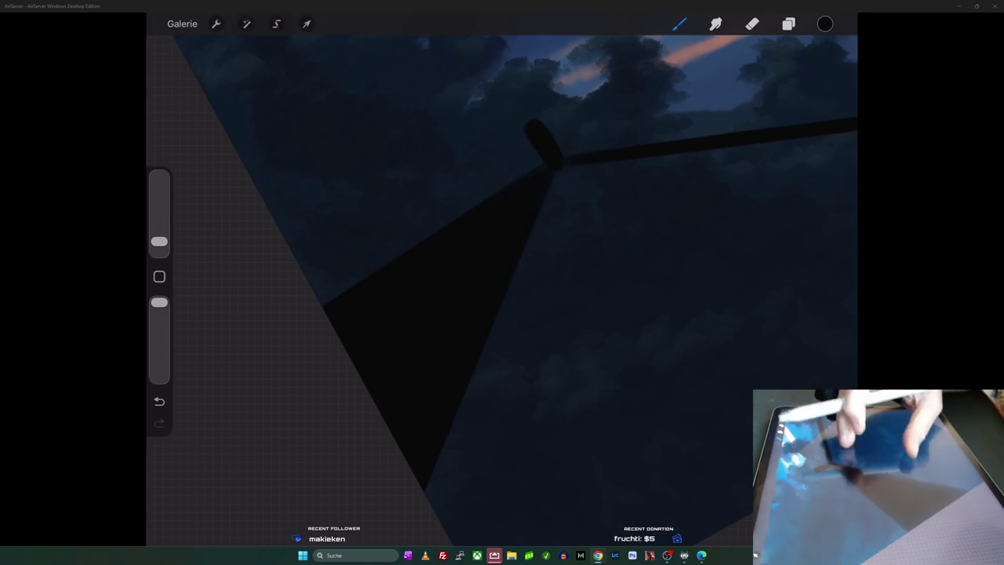
{"action": "scroll", "coordinate": [502, 290], "scroll_direction": "down", "scroll_amount": 10}
{"action": "scroll", "coordinate": [675, 236], "scroll_direction": "down", "scroll_amount": 5}
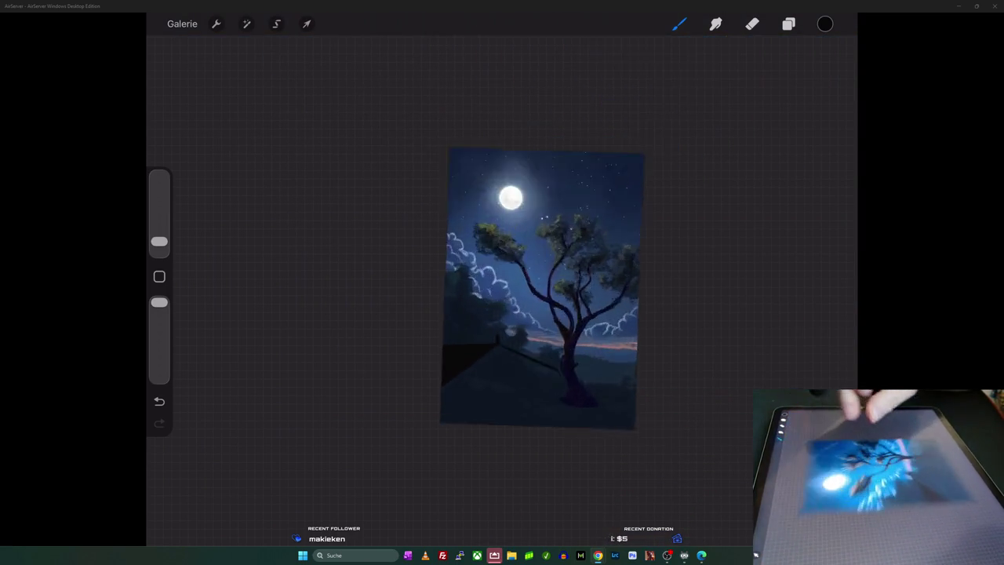
{"action": "scroll", "coordinate": [510, 290], "scroll_direction": "up", "scroll_amount": 5}
{"action": "scroll", "coordinate": [549, 274], "scroll_direction": "up", "scroll_amount": 5}
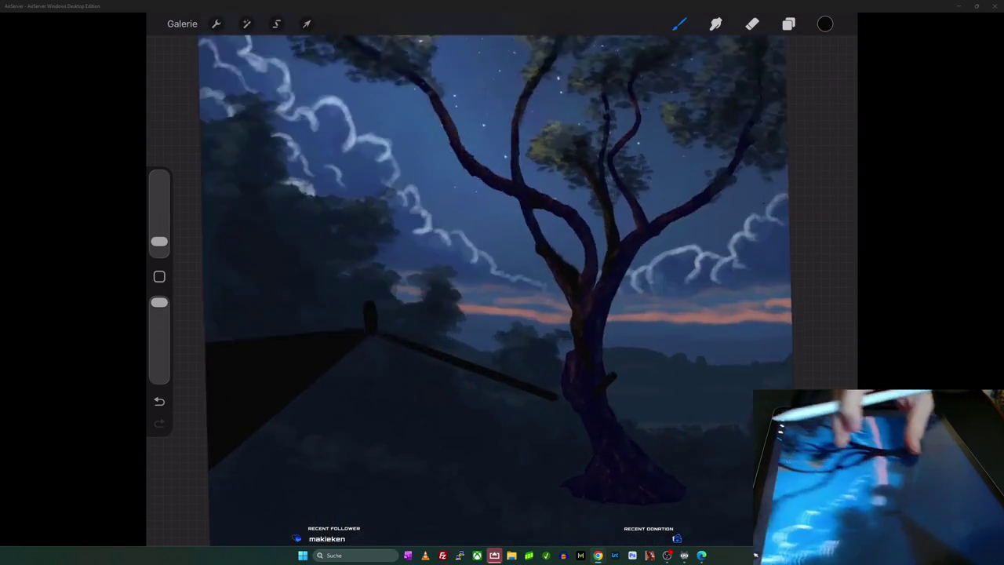
{"action": "scroll", "coordinate": [549, 275], "scroll_direction": "up", "scroll_amount": 3}
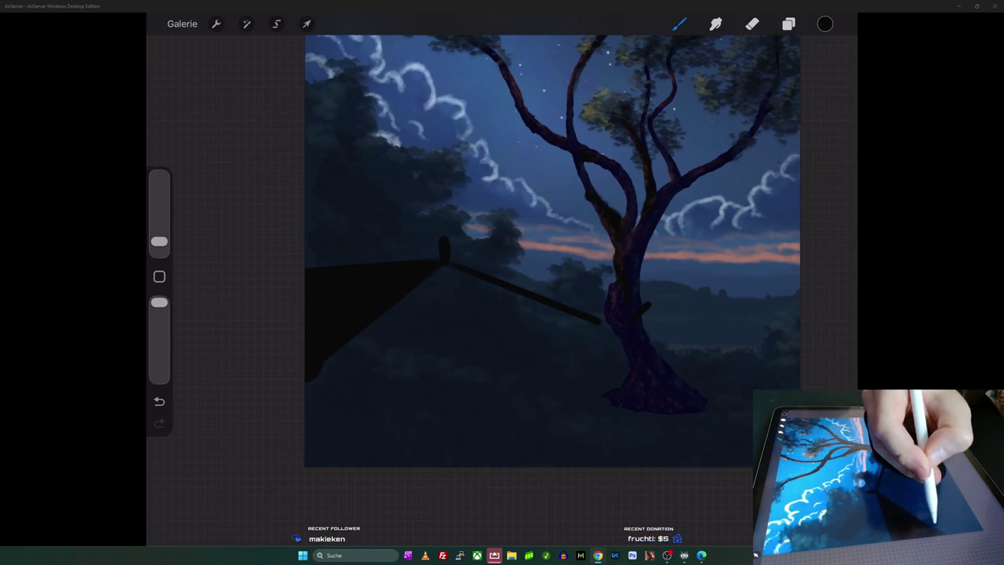
- Draw a straight vertical dark post under the roof's left corner with extra strokes
{"action": "left_click_drag", "start_coordinate": [336, 357], "coordinate": [335, 444]}
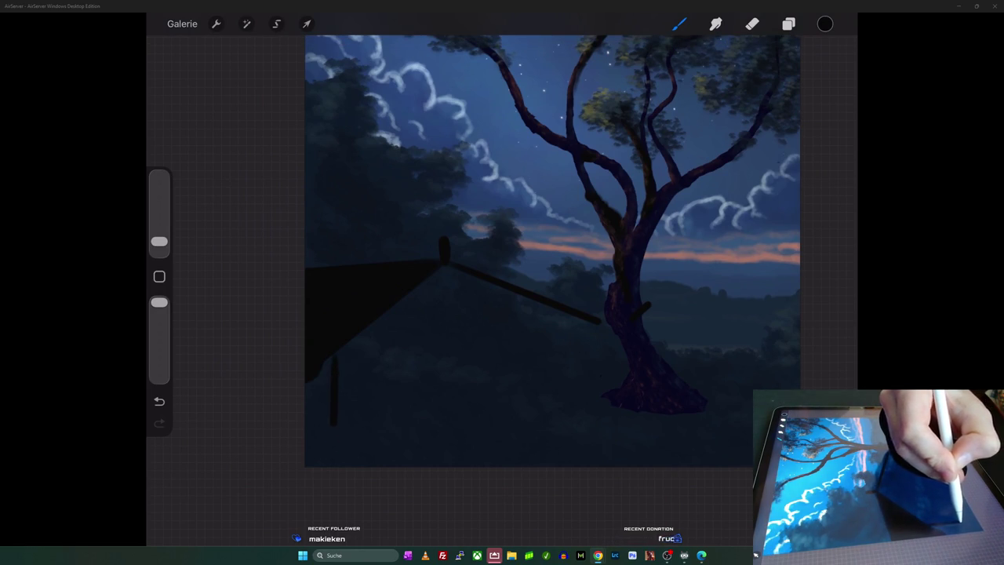
{"action": "left_click_drag", "start_coordinate": [333, 361], "coordinate": [333, 443]}
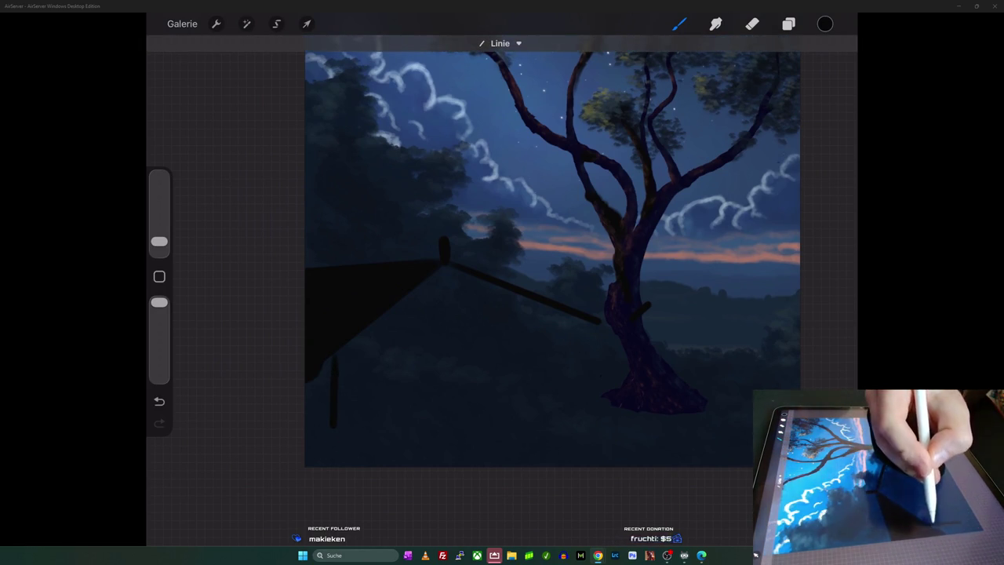
{"action": "left_click_drag", "start_coordinate": [334, 361], "coordinate": [336, 428]}
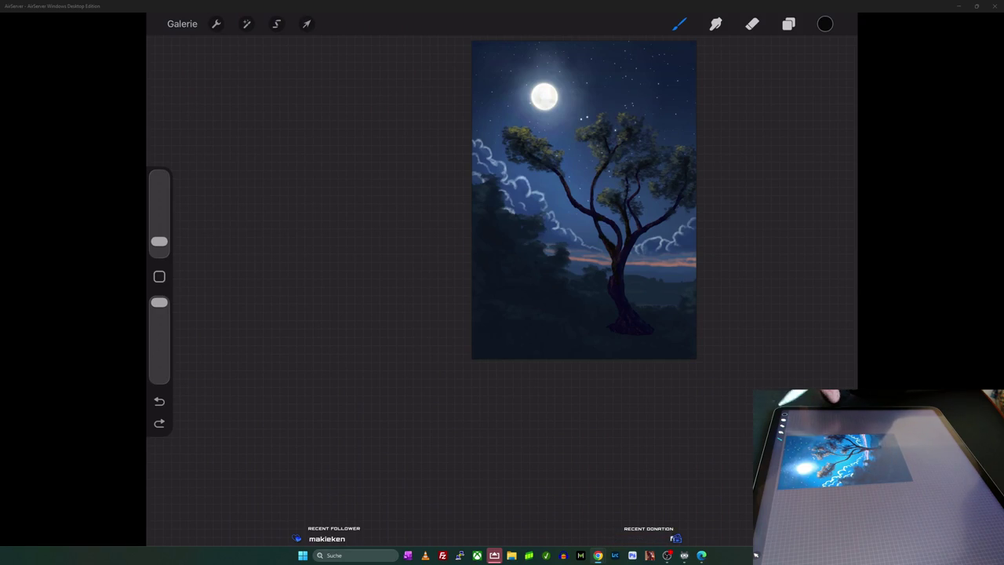
- Show the layer list and collapse the Neue Gruppe group above Ebene 11 and Ebene 10
{"action": "left_click", "coordinate": [788, 23]}
{"action": "left_click", "coordinate": [743, 85]}
{"action": "left_click", "coordinate": [811, 96]}
{"action": "scroll", "coordinate": [455, 302], "scroll_direction": "up", "scroll_amount": 5}
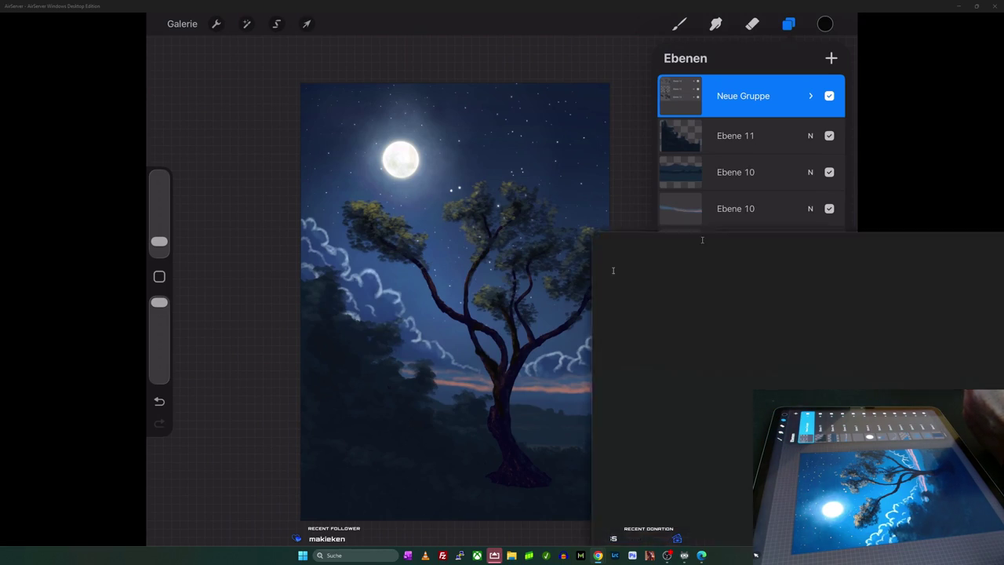
- Restore the browser window and place the Moonlight Cottage tutorial on the right half
{"action": "key", "text": "alt+Tab"}
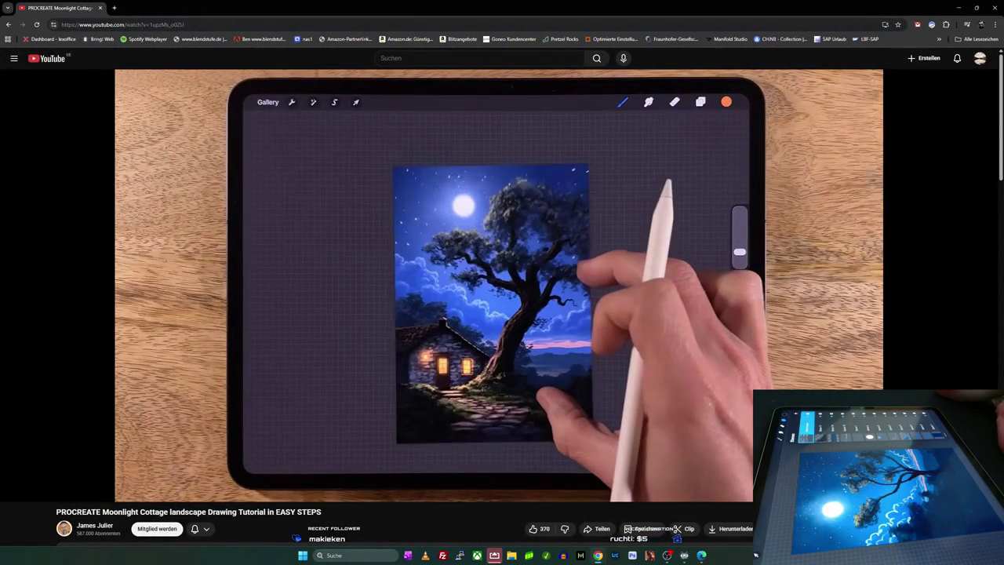
{"action": "left_click", "coordinate": [976, 7]}
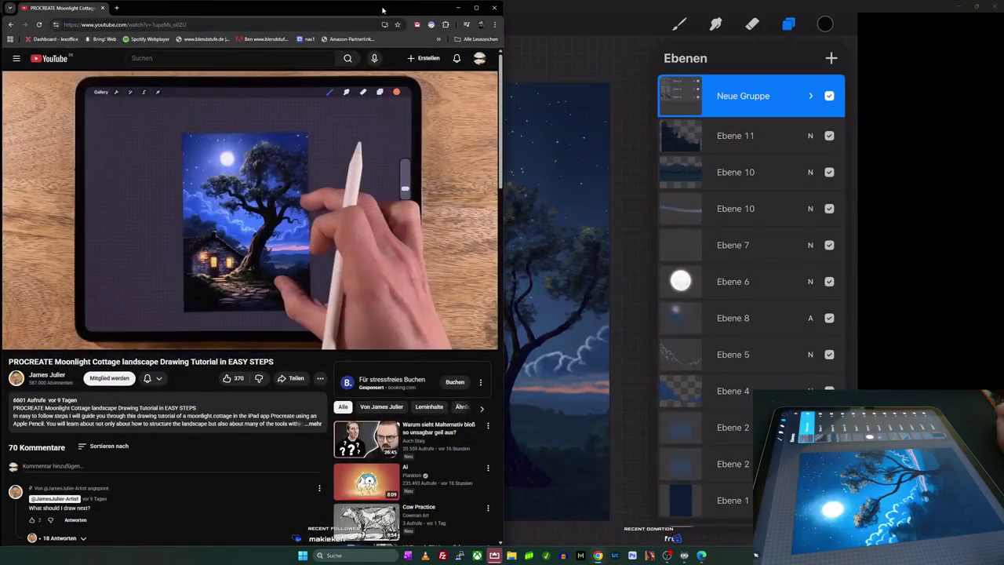
{"action": "left_click_drag", "start_coordinate": [382, 9], "coordinate": [775, 108]}
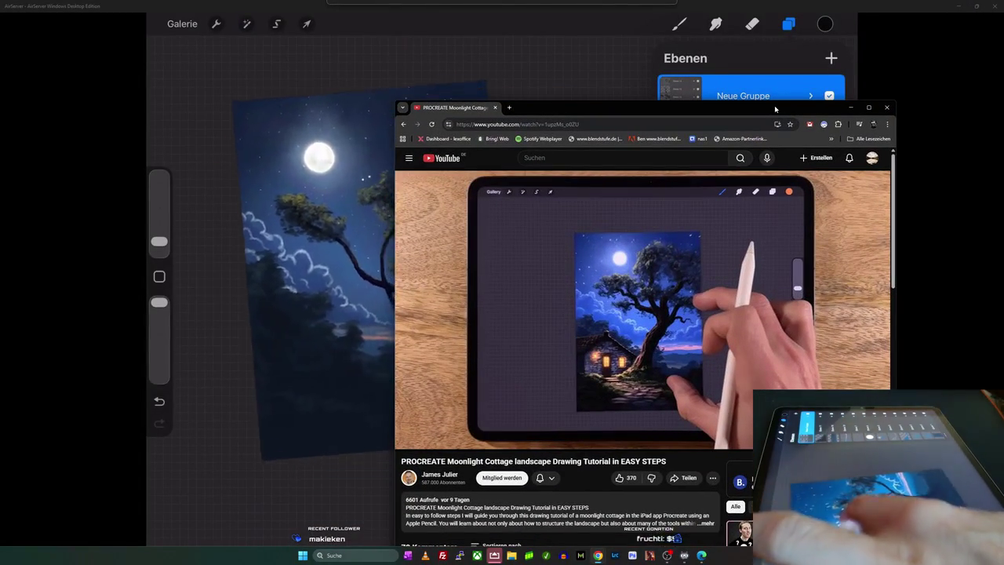
{"action": "left_click_drag", "start_coordinate": [775, 105], "coordinate": [889, 76]}
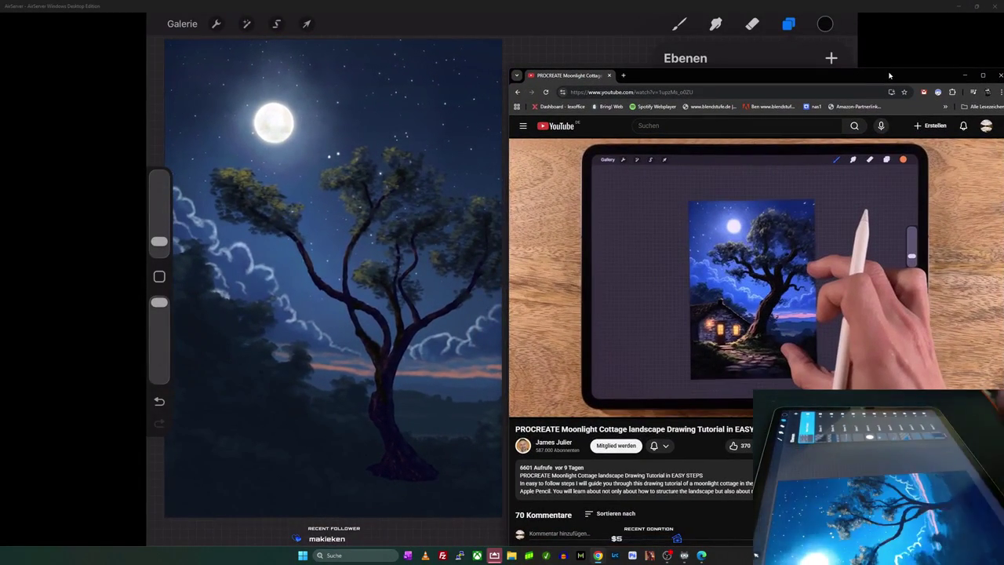